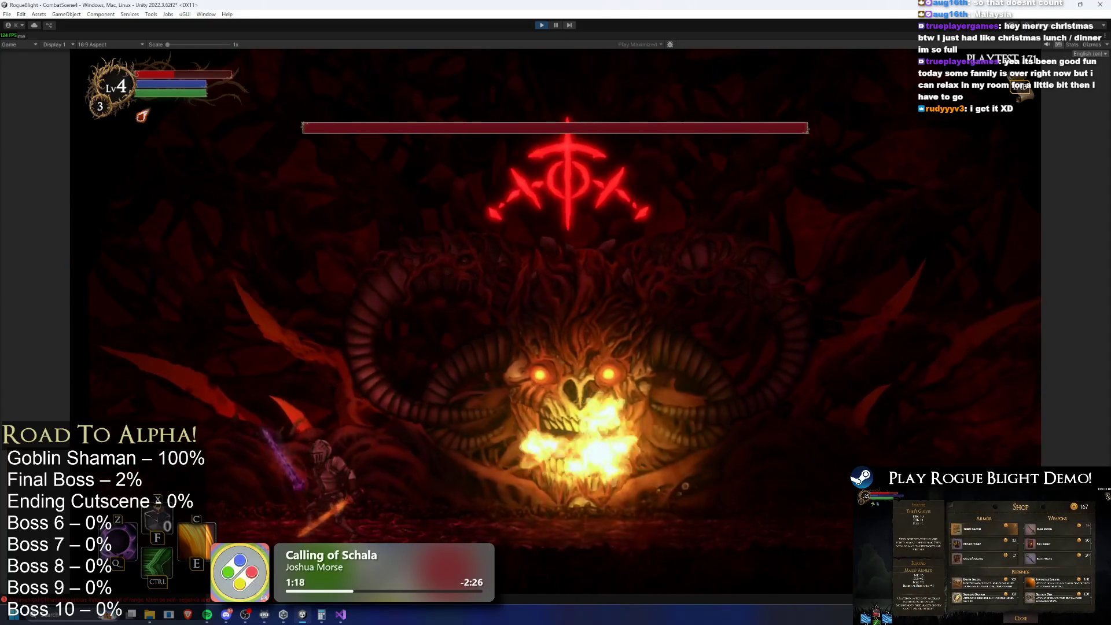
Pause the running boss playtest with Ctrl+Shift+P and scroll the Final_Boss prefab folder.
key(ctrl+shift+p)
scroll(134, 541, down, 5)
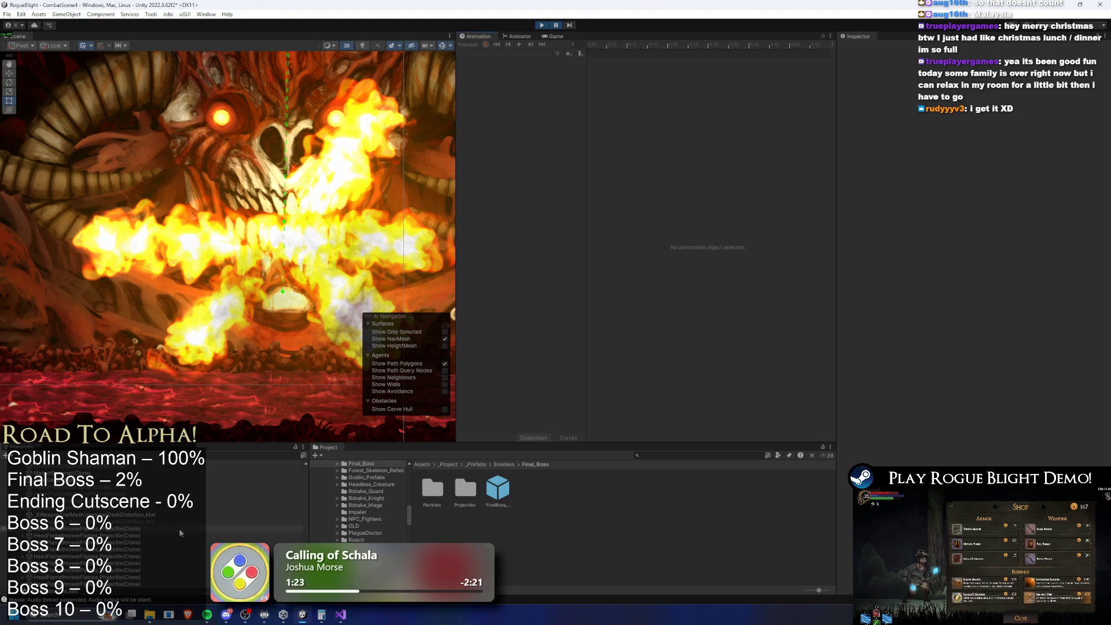
Inspect the CommonUI, FinalBoss_Concept_Prefab(Clone) and MeteorSpawner(Clone) objects in the Hierarchy.
scroll(232, 541, up, 8)
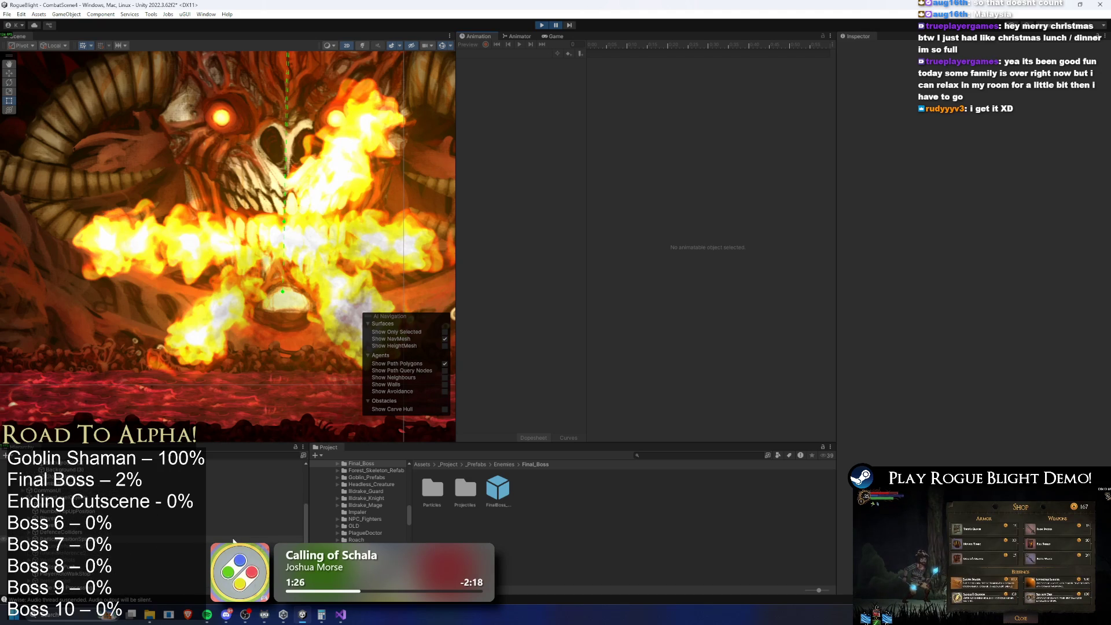
click(87, 476)
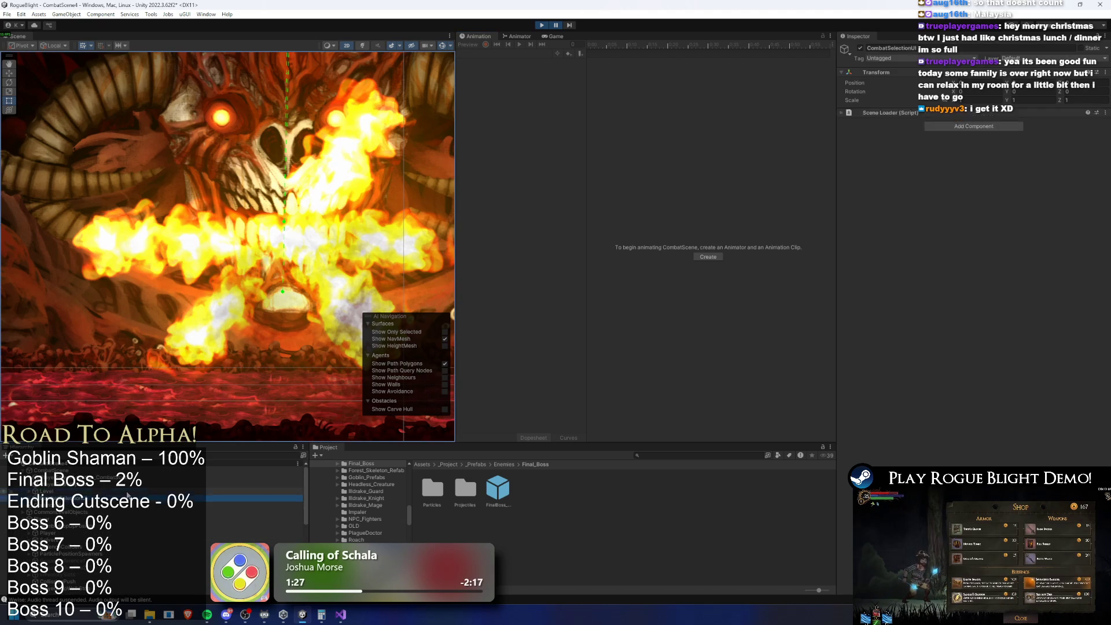
click(75, 512)
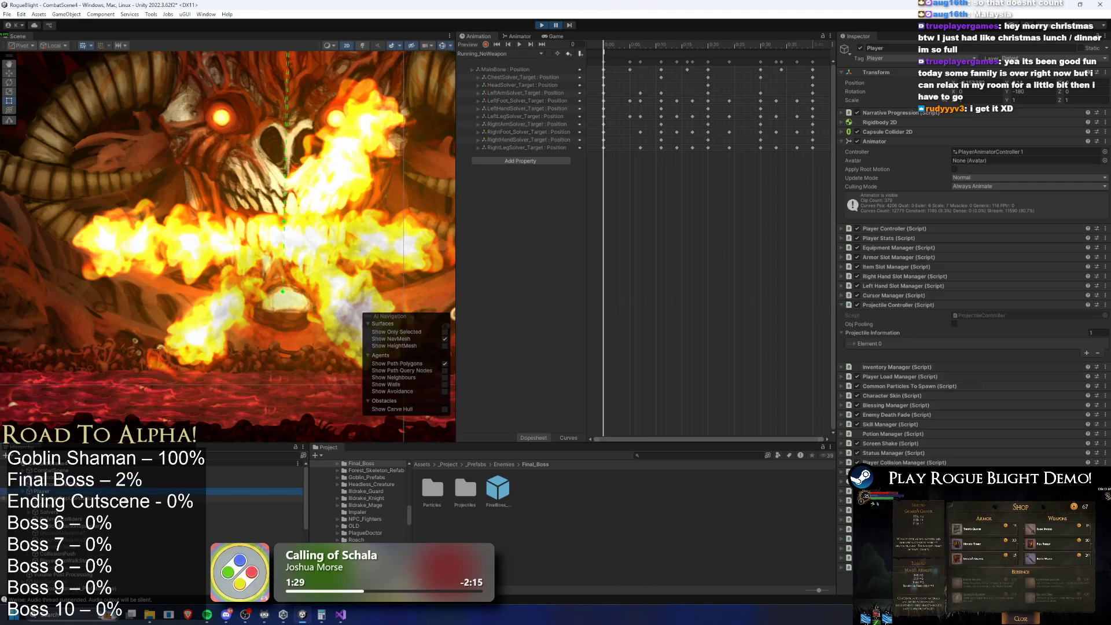
click(115, 539)
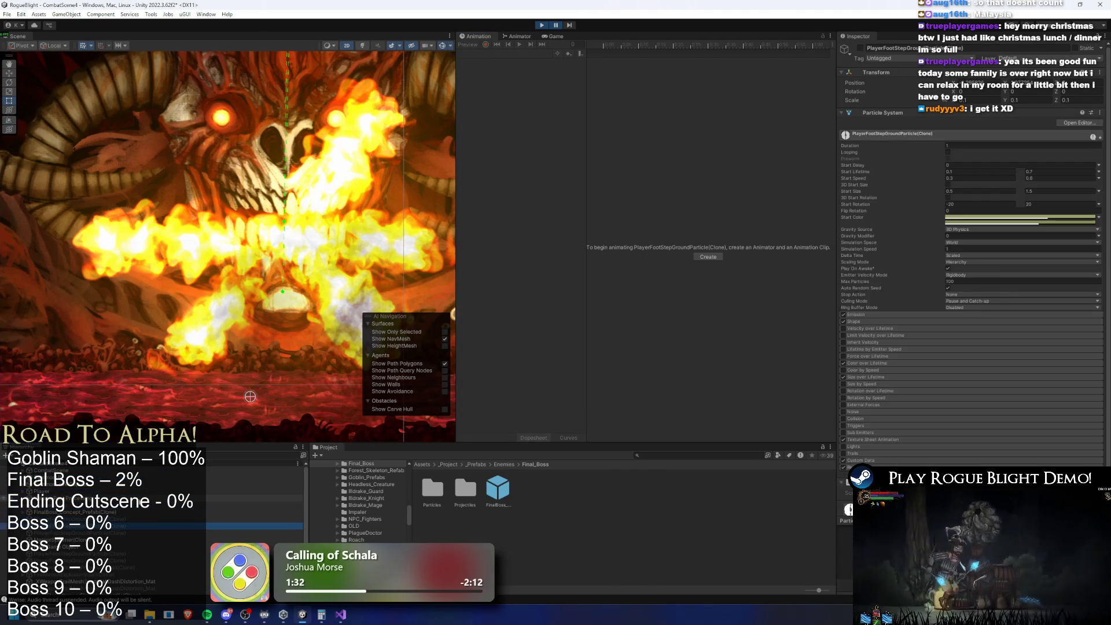
Resume the boss animation and select a HeadFlamethrowerFlames_Projectile(Clone) in the Hierarchy.
scroll(139, 512, down, 3)
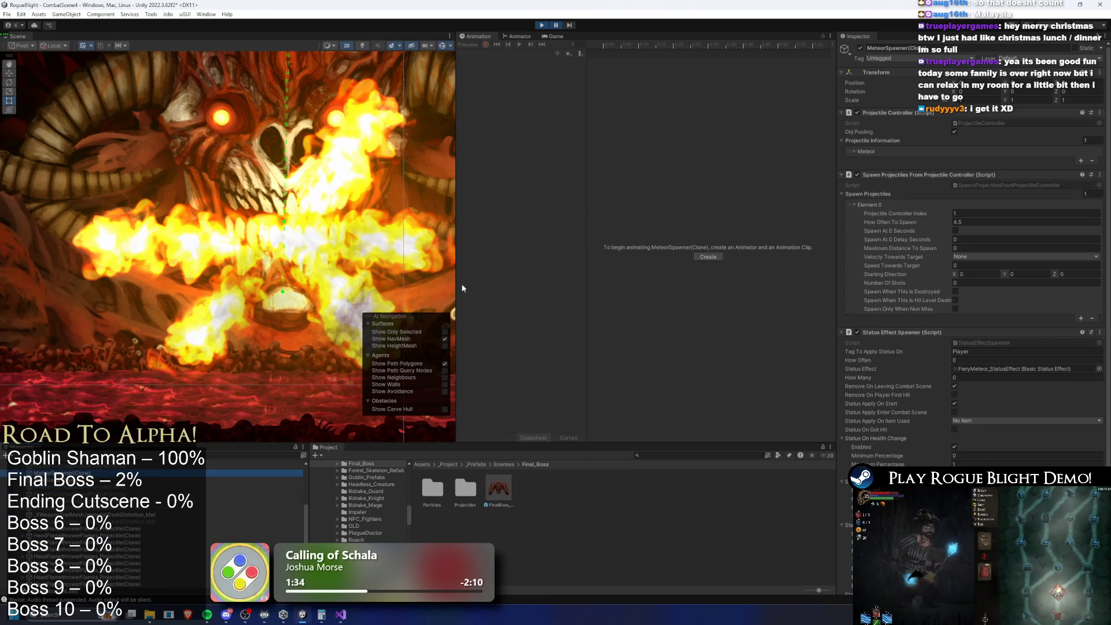
click(562, 33)
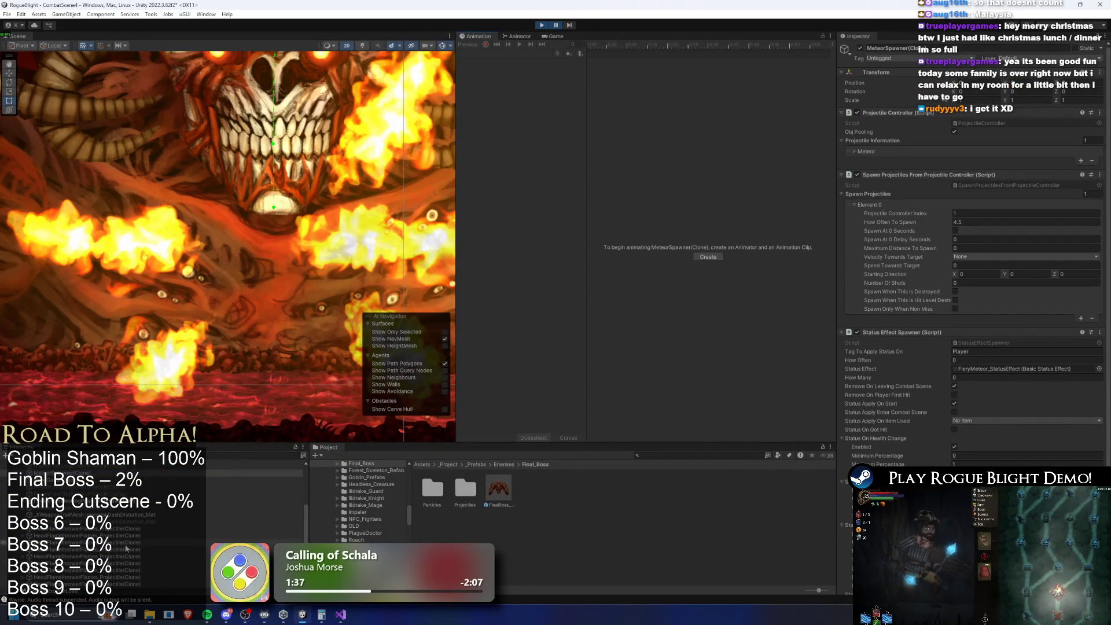
scroll(247, 239, down, 3)
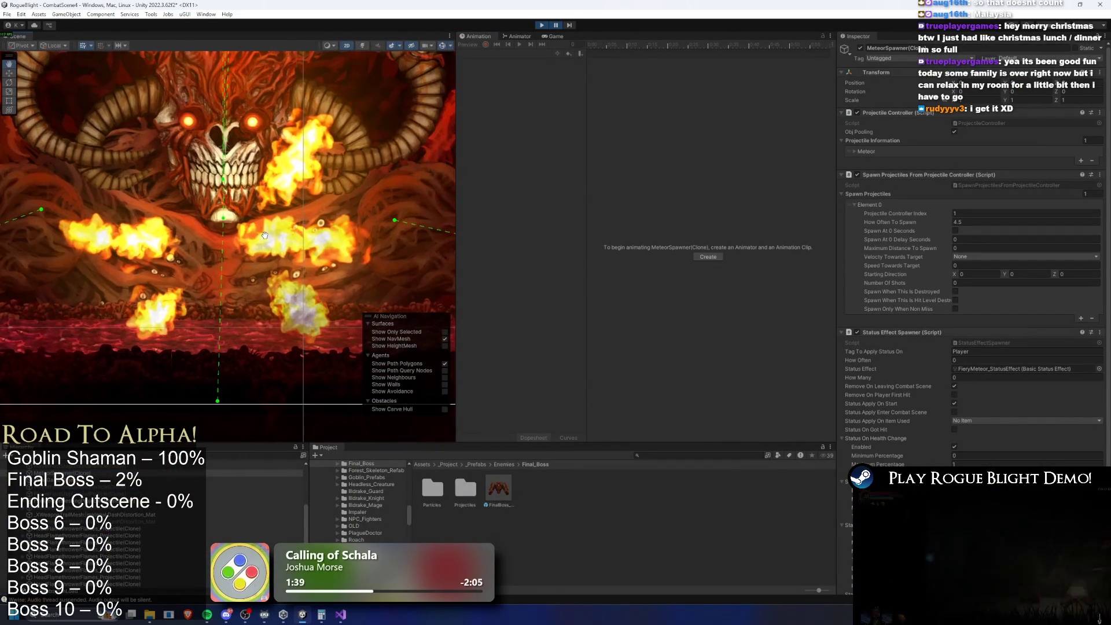
click(116, 529)
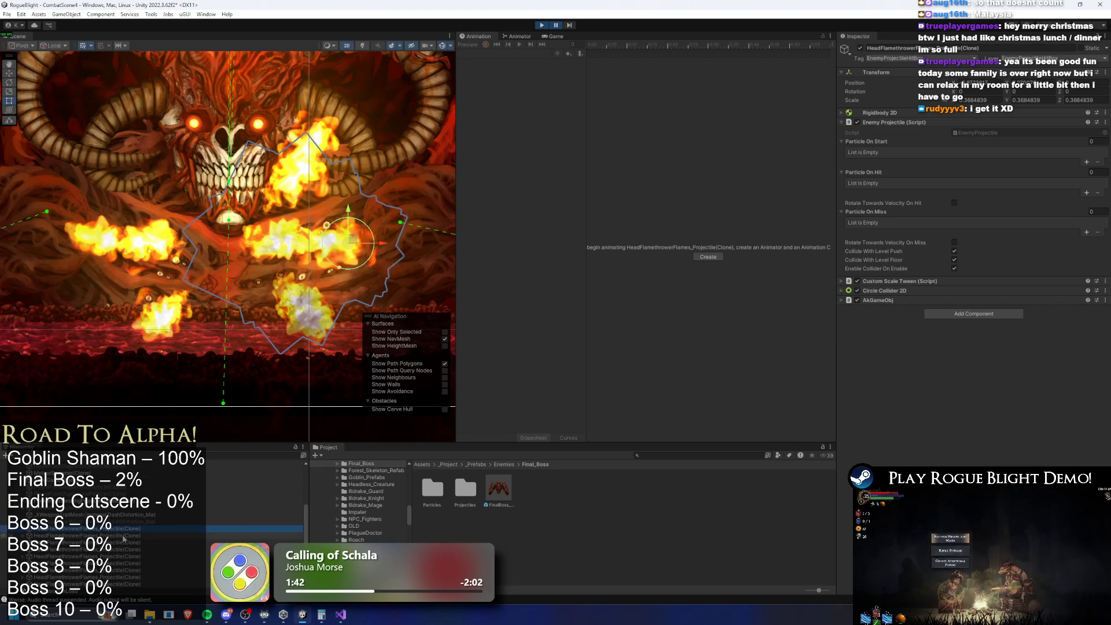
click(135, 541)
key(Down)
key(Down)
key(Down)
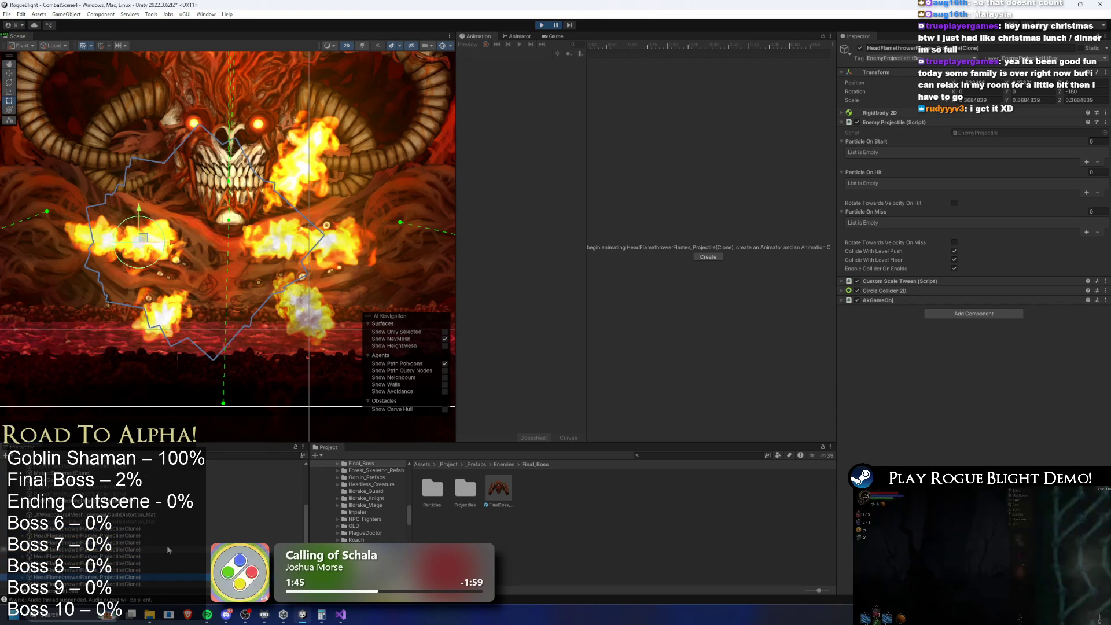
key(Up)
key(Up)
key(Up)
key(Up)
key(Up)
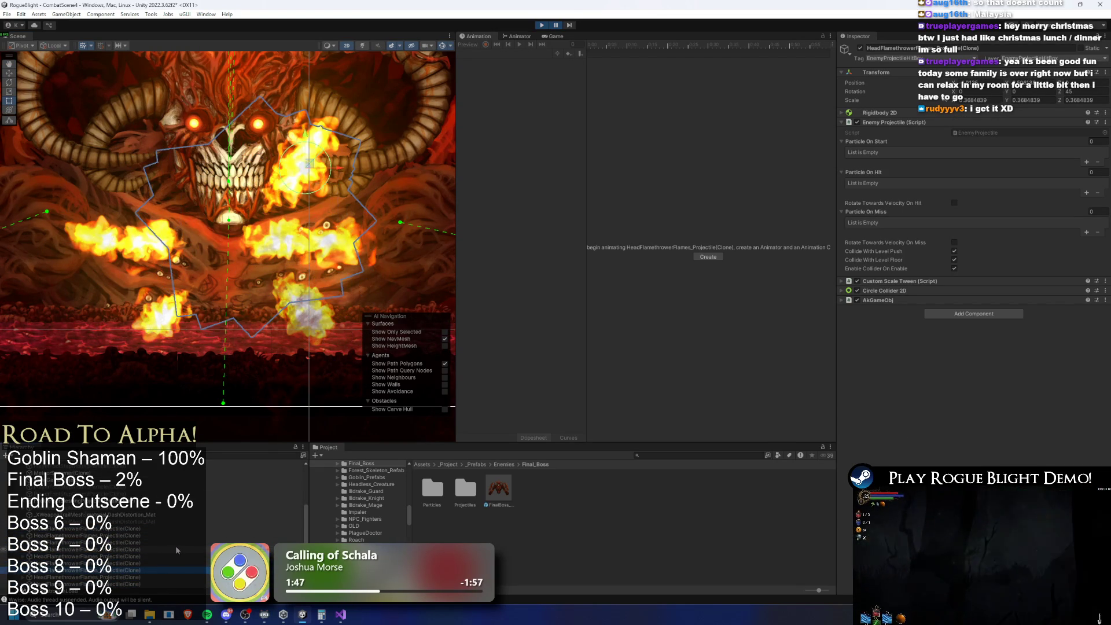
key(Up)
key(Up)
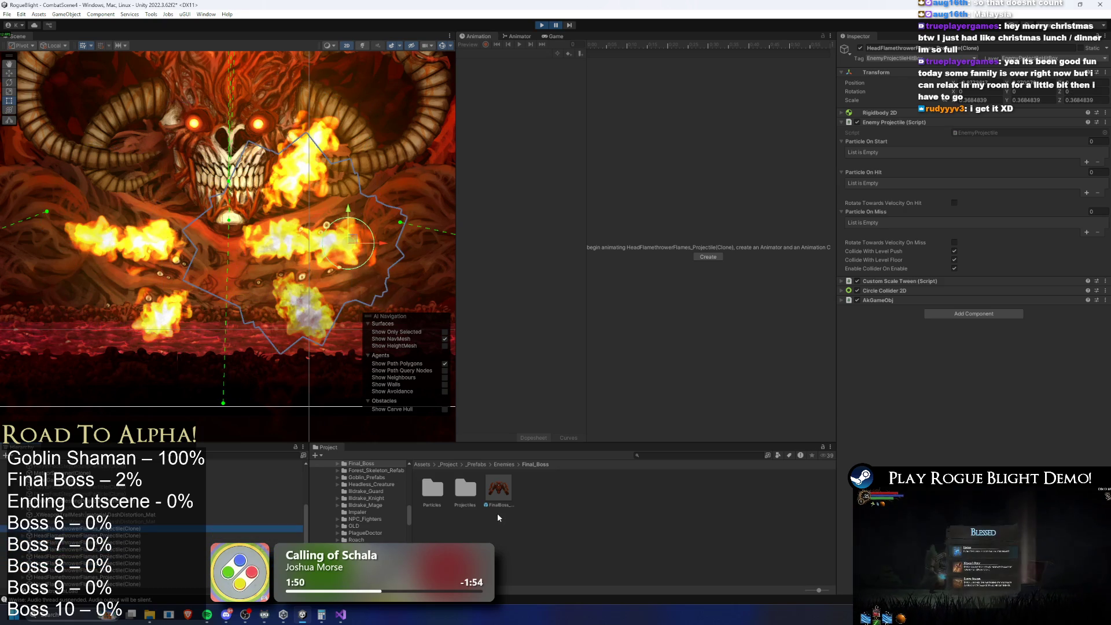
key(Down)
key(Down)
key(Down)
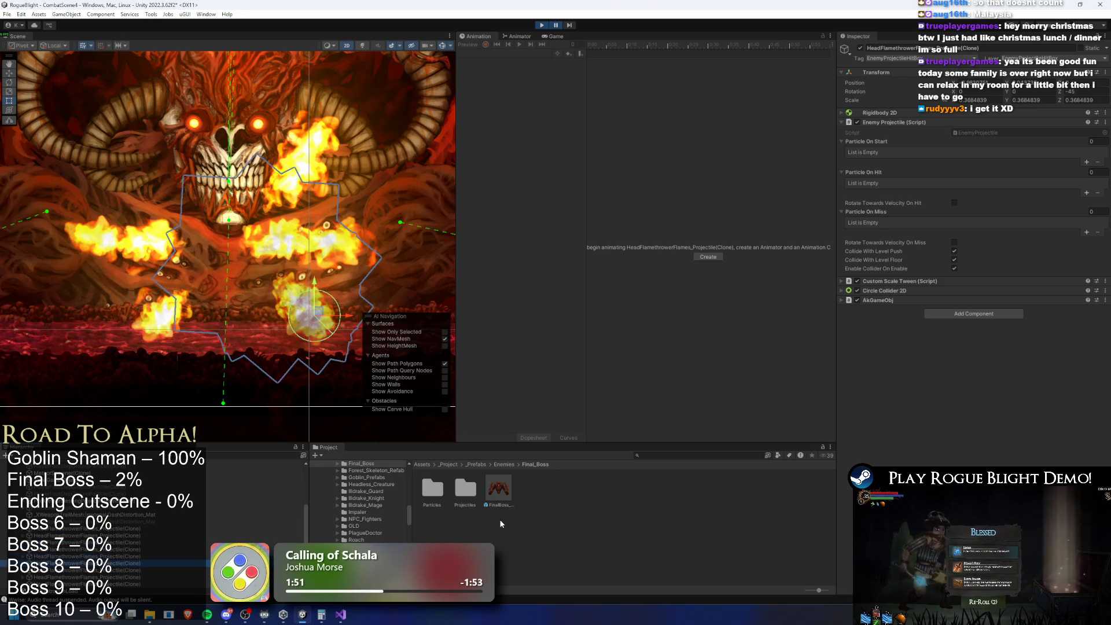
key(Down)
key(Down)
key(Down)
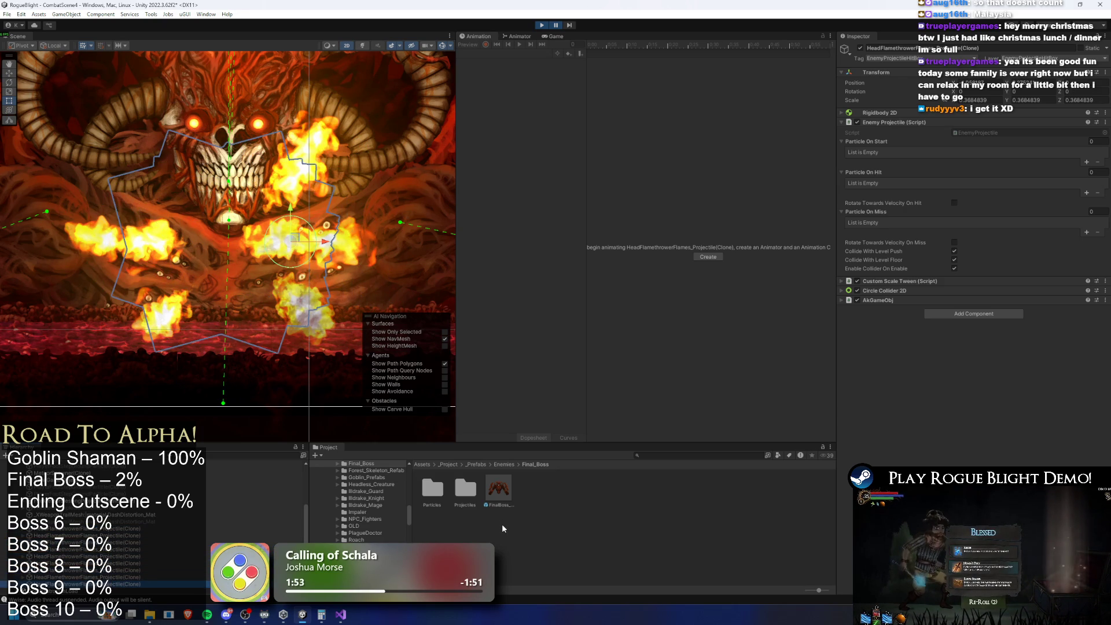
key(Up)
key(Up)
key(Up)
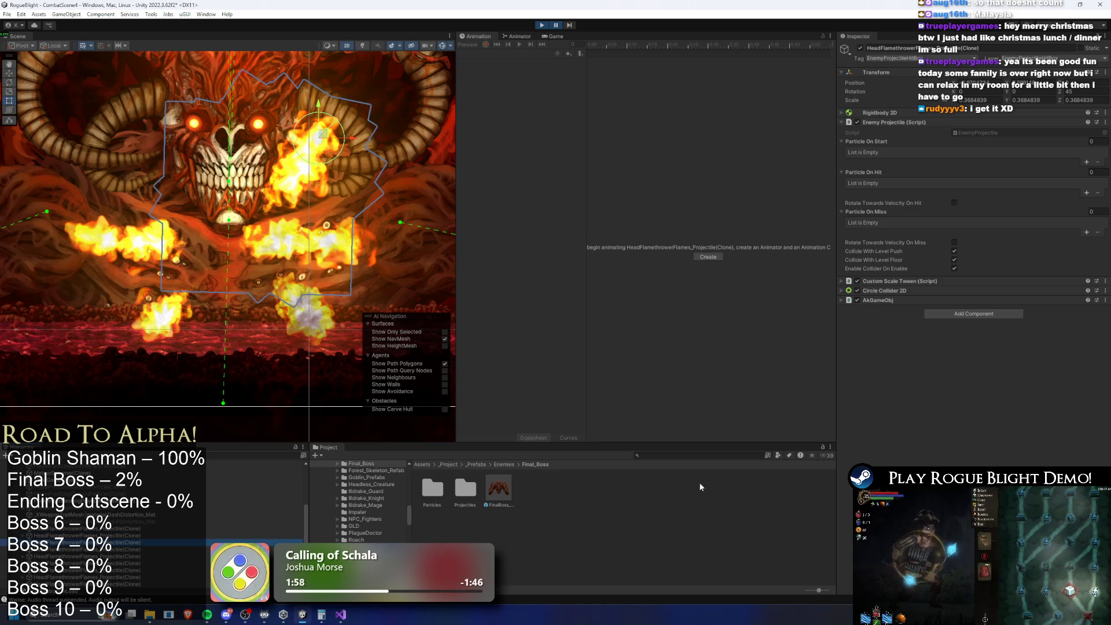
click(498, 486)
Scroll the Inspector through the FinalBoss prefab's Projectile Controller Fire Breath Flame entries.
scroll(1051, 251, down, 10)
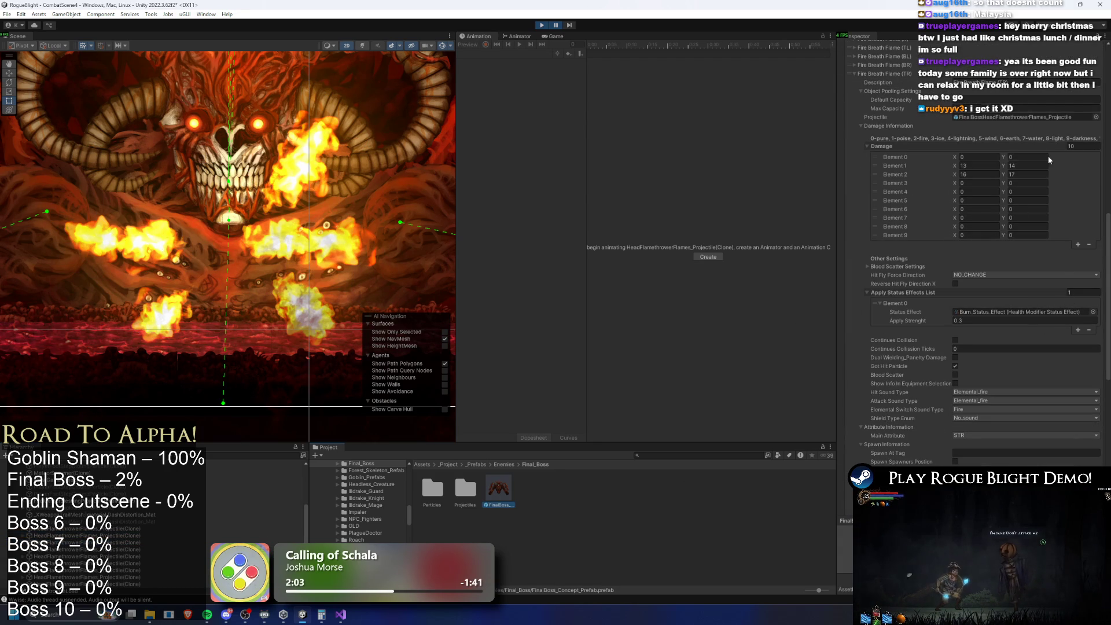
scroll(1049, 168, up, 10)
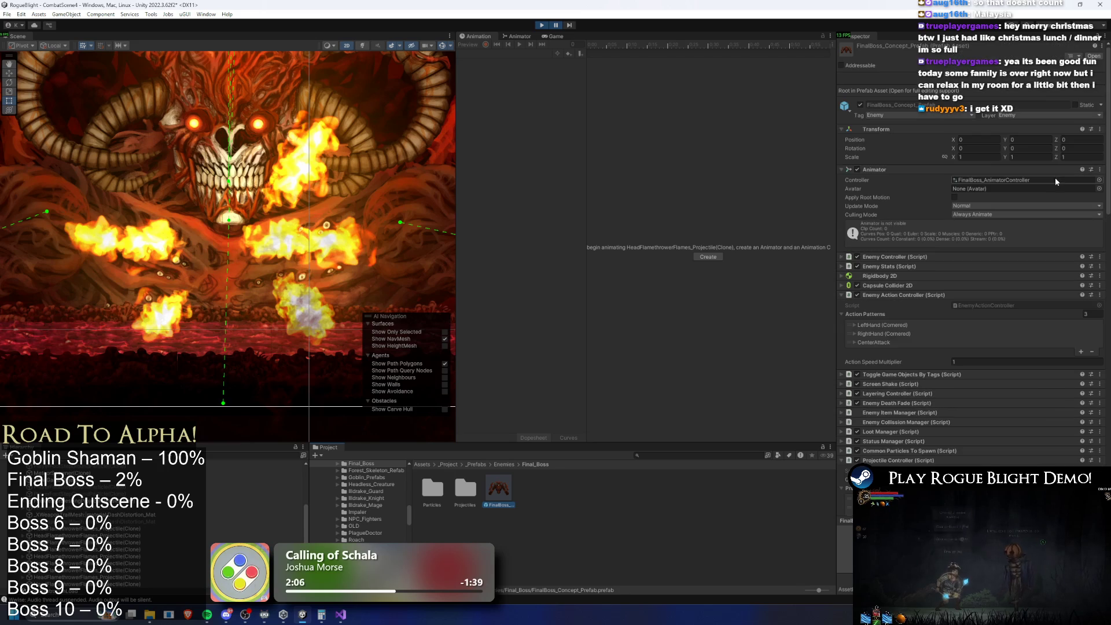
scroll(1064, 174, down, 10)
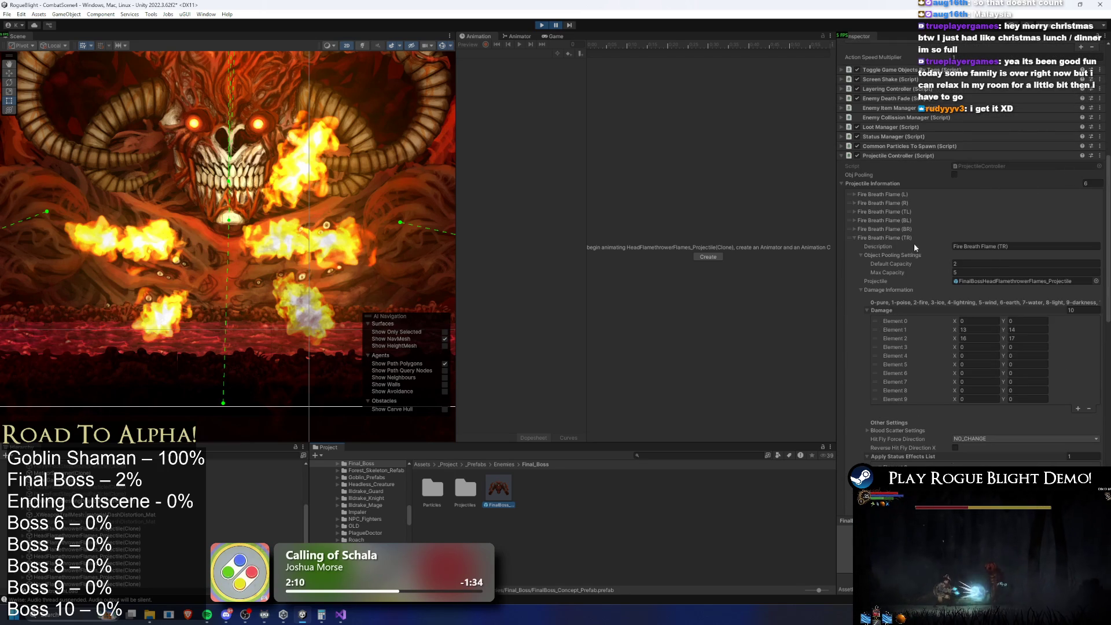
scroll(909, 235, up, 5)
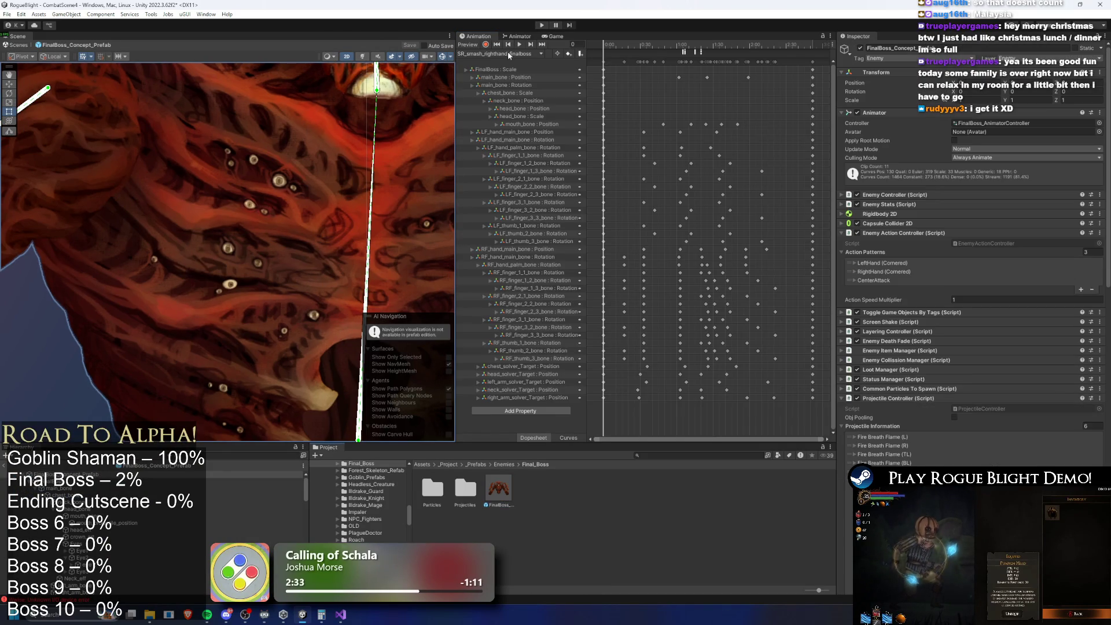
Load the SR_face_breath_finalboss clip and read each SpawnProjectile event's Int index (3, 4, 2).
click(509, 54)
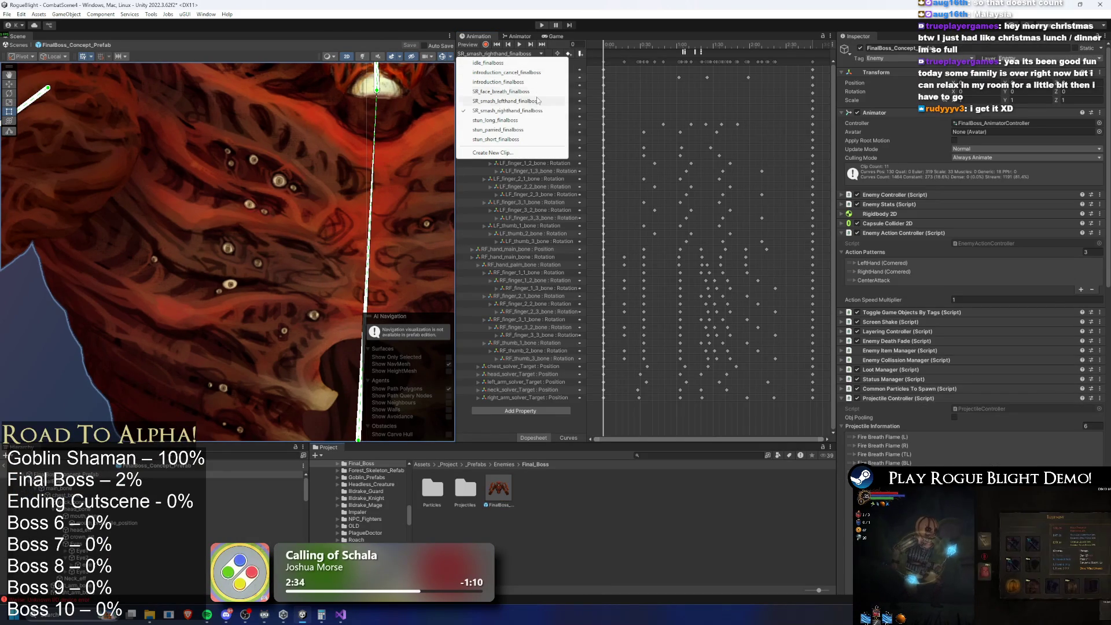
click(503, 91)
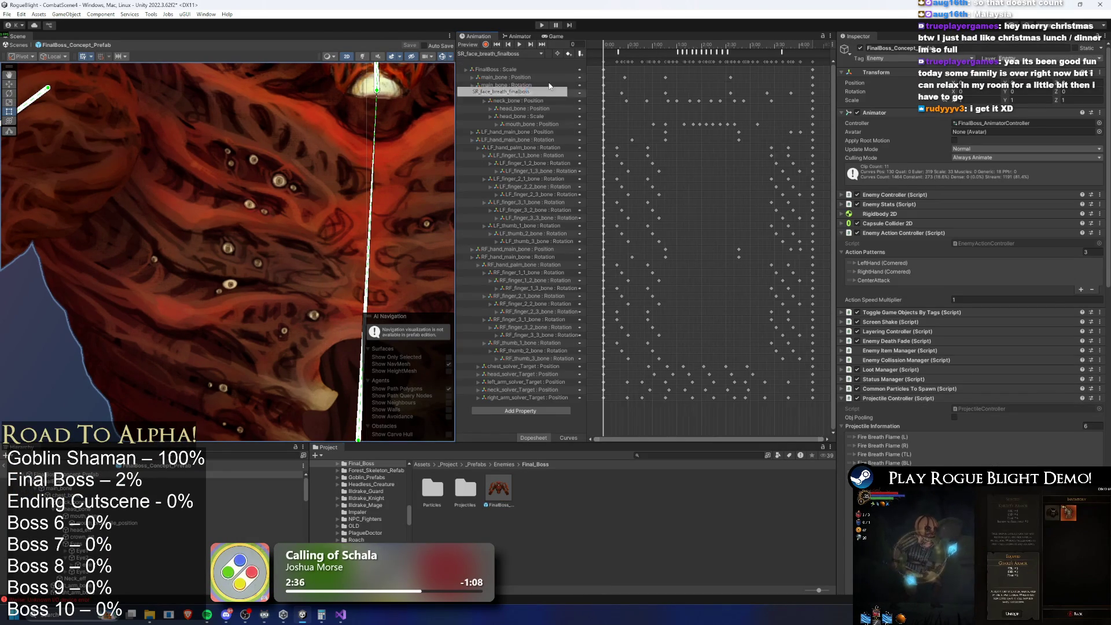
click(673, 53)
scroll(672, 51, up, 3)
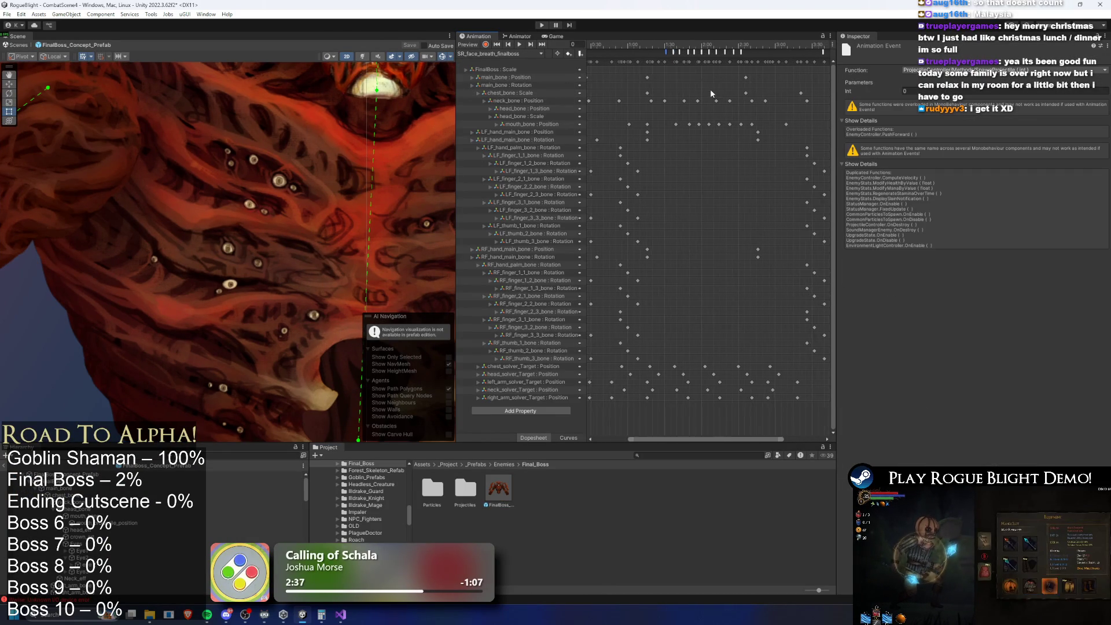
click(668, 53)
click(684, 52)
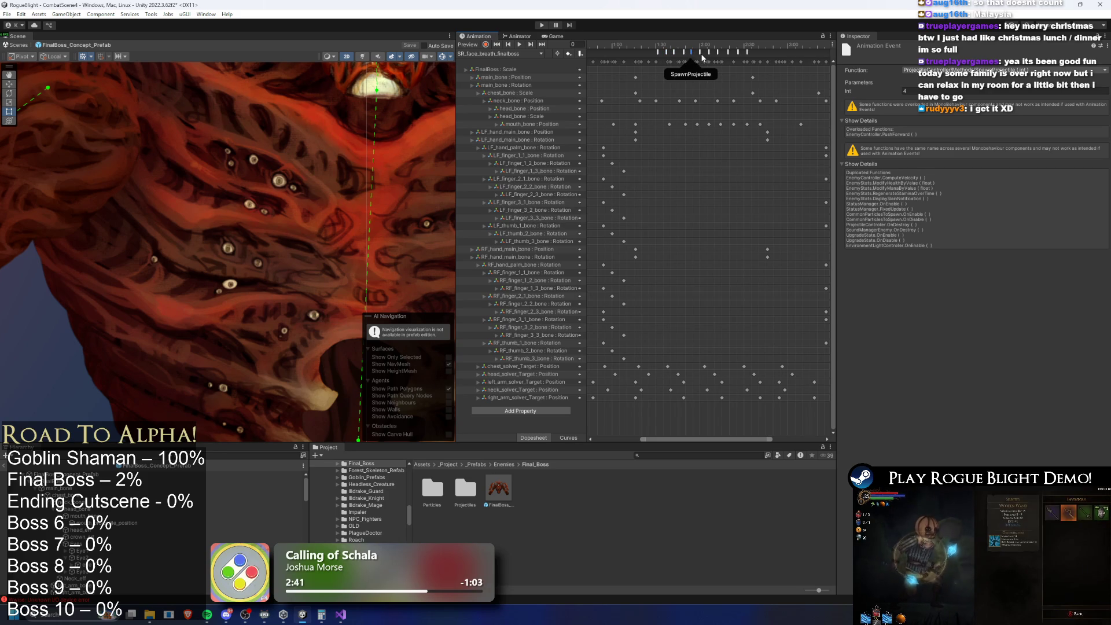
click(709, 53)
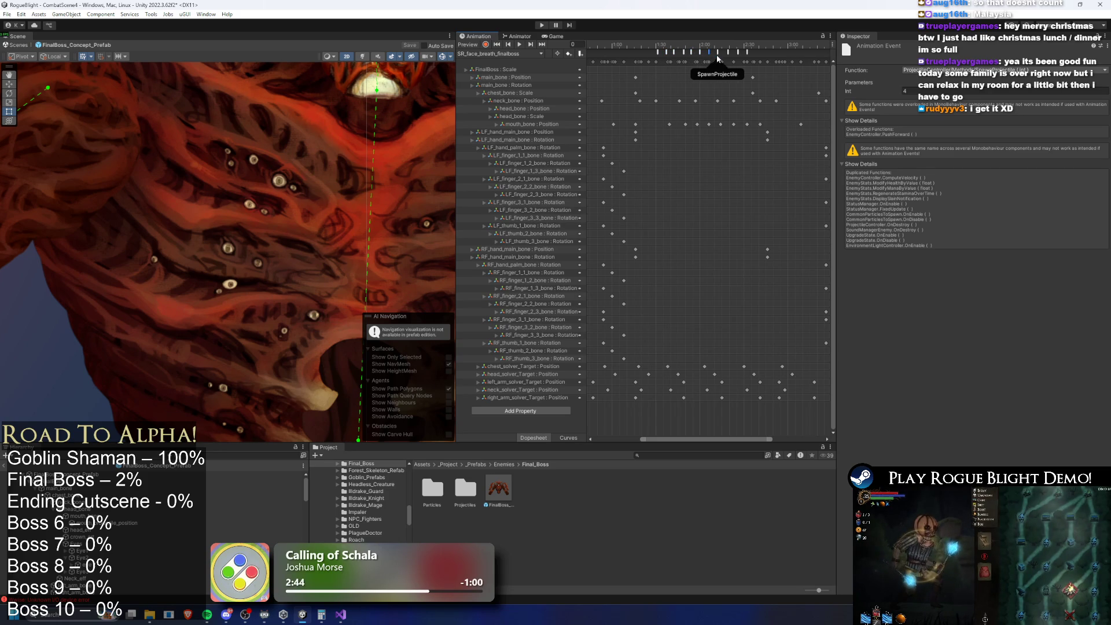
click(728, 52)
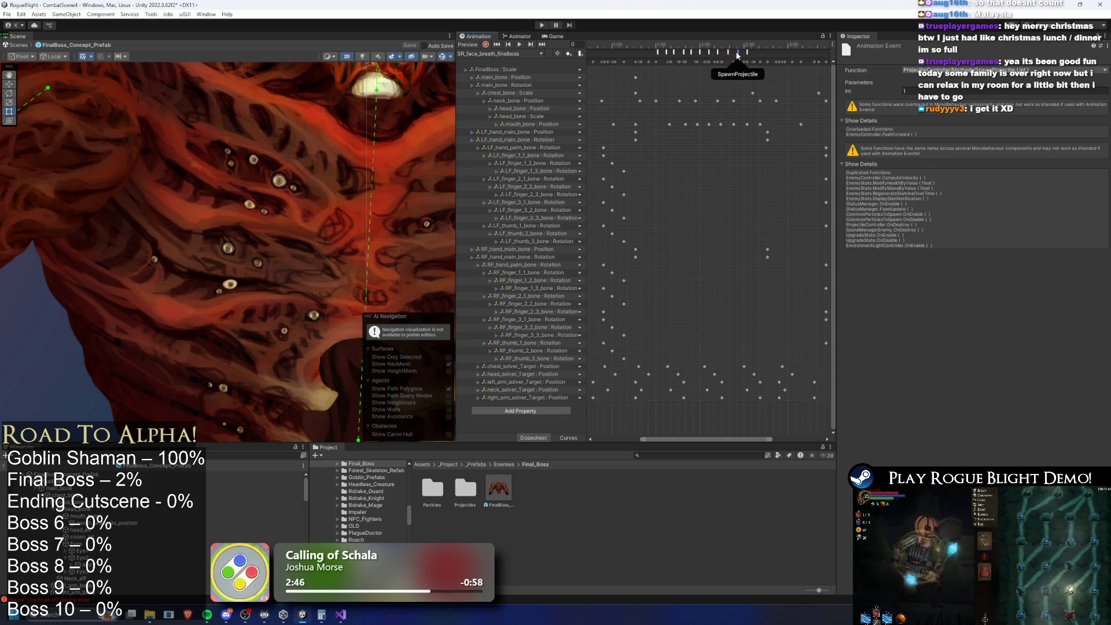
click(255, 475)
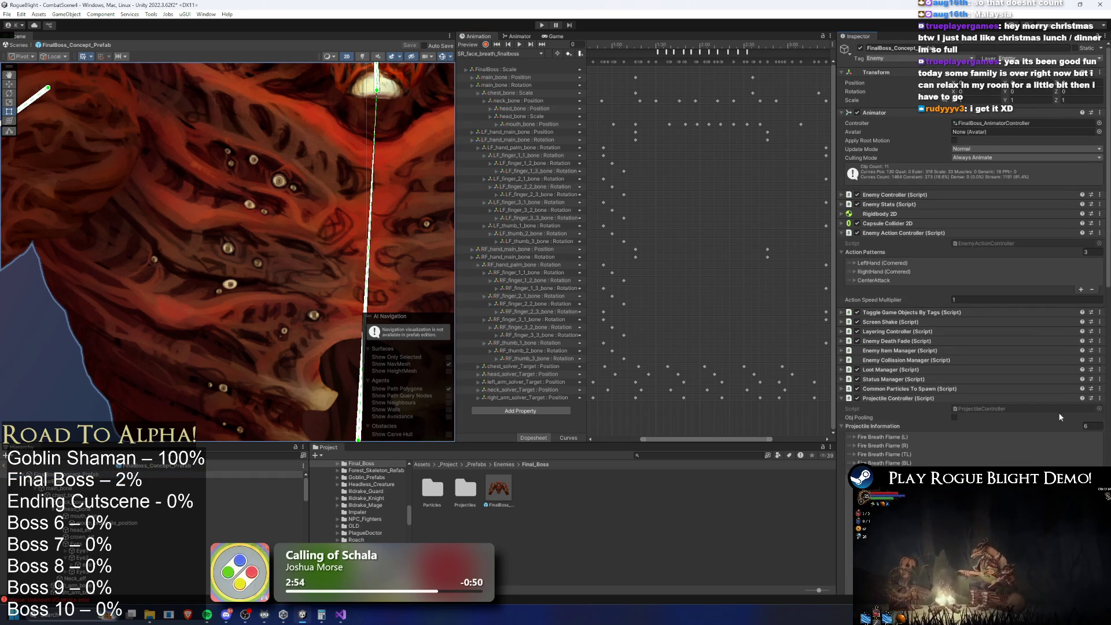
Expand the Fire Breath Flame (TL) and (TR) entries in the Projectile Controller.
scroll(1059, 412, down, 8)
scroll(1072, 376, down, 8)
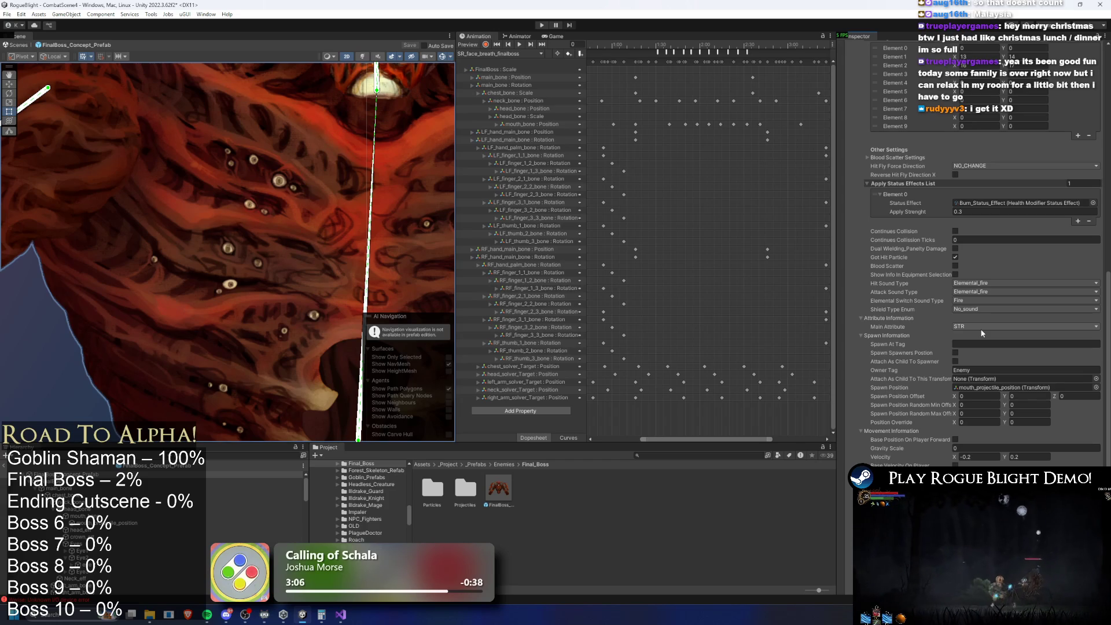
scroll(877, 154, up, 10)
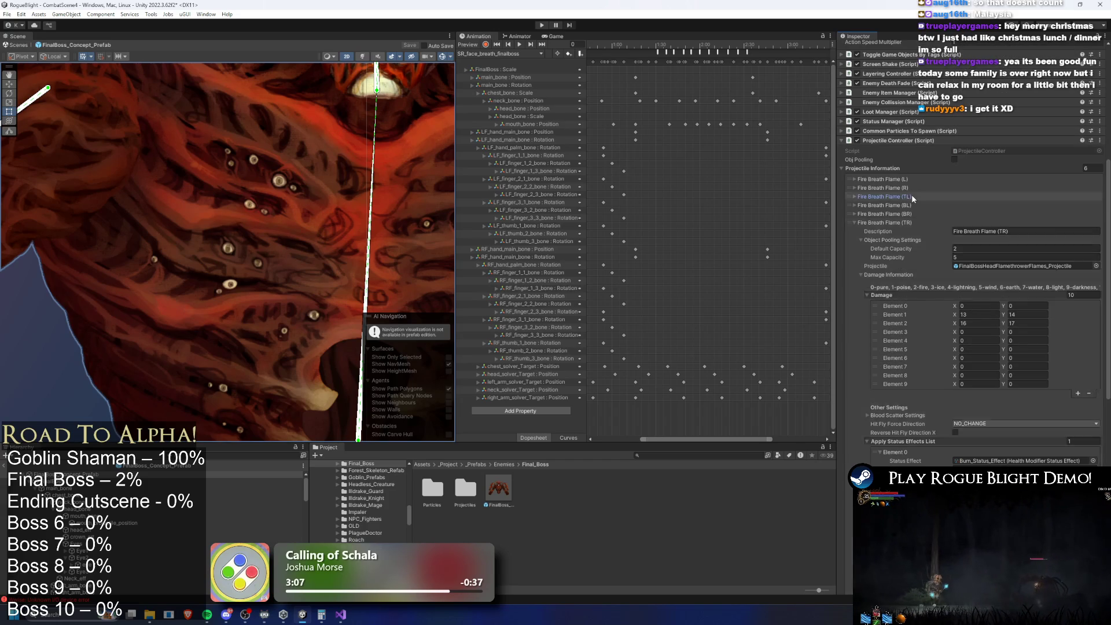
click(912, 194)
scroll(1013, 313, down, 5)
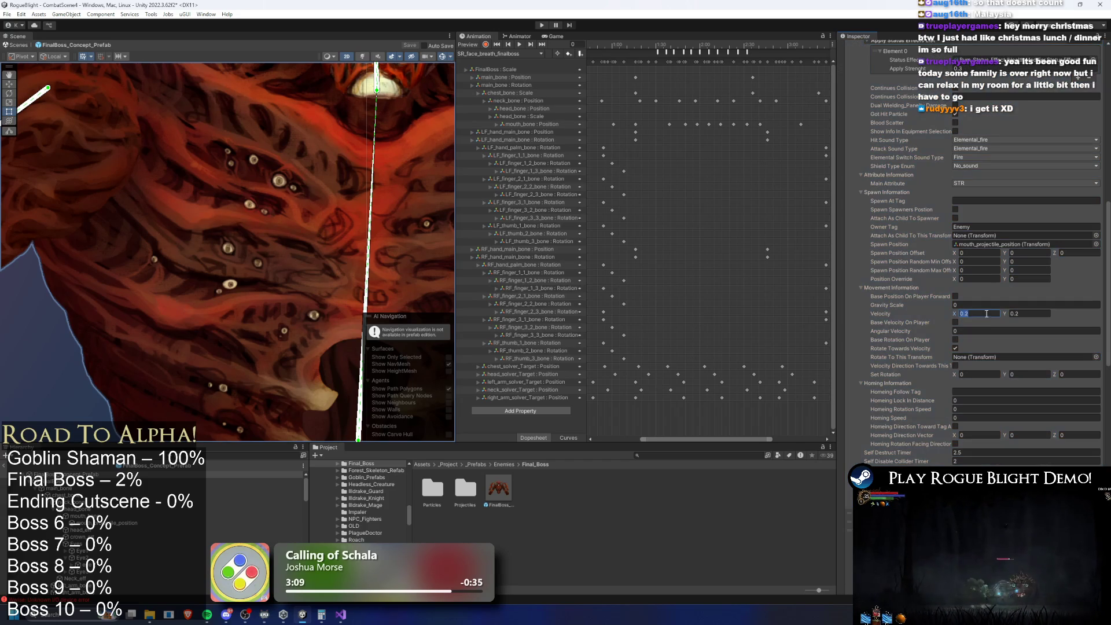
scroll(1022, 286, up, 10)
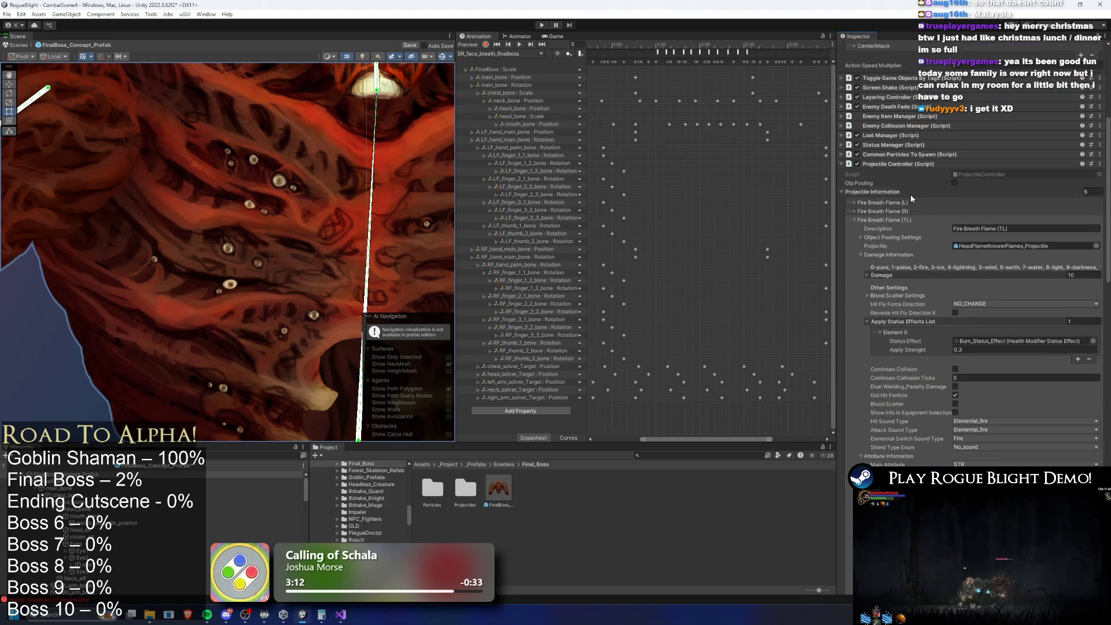
click(911, 193)
Set the flame's Velocity X to 0.2 and start a playtest.
scroll(997, 336, down, 3)
scroll(997, 336, down, 3)
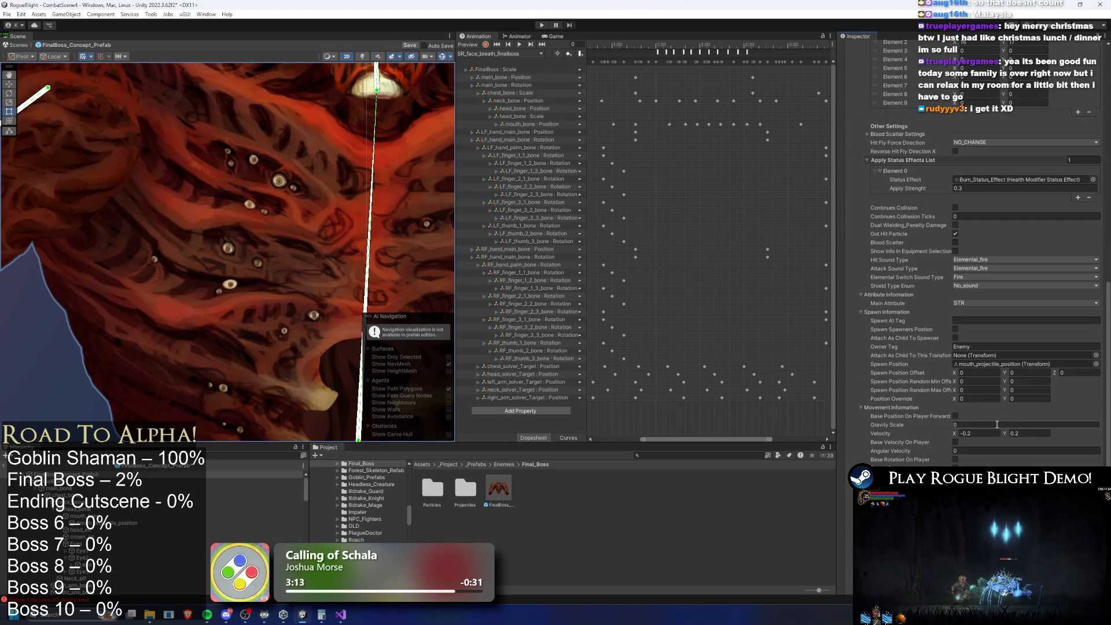
click(977, 434)
text(-)
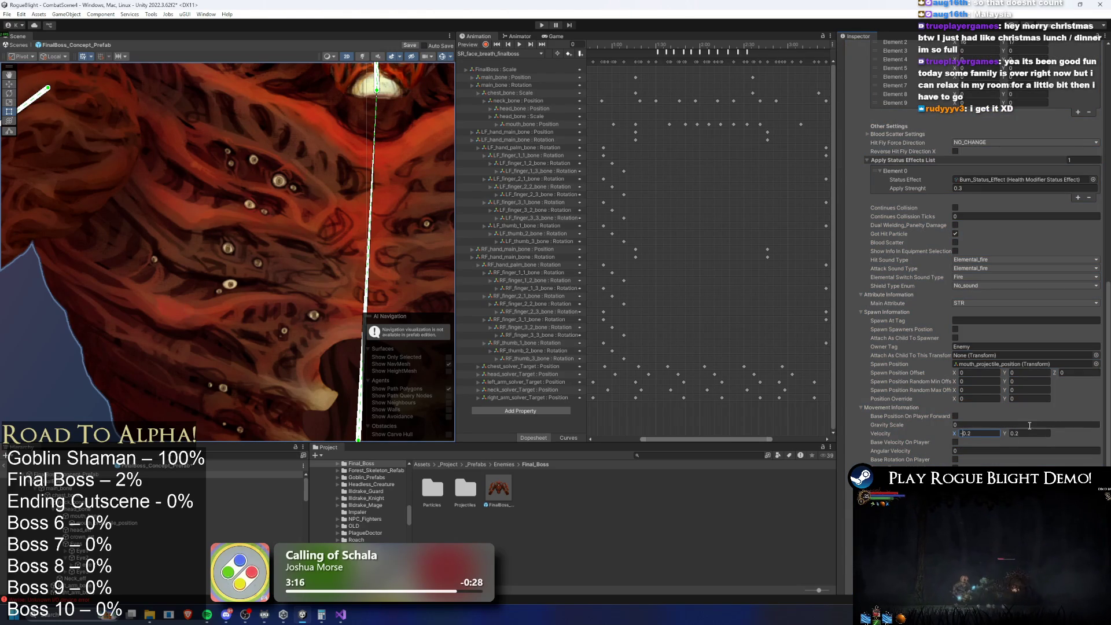
click(541, 25)
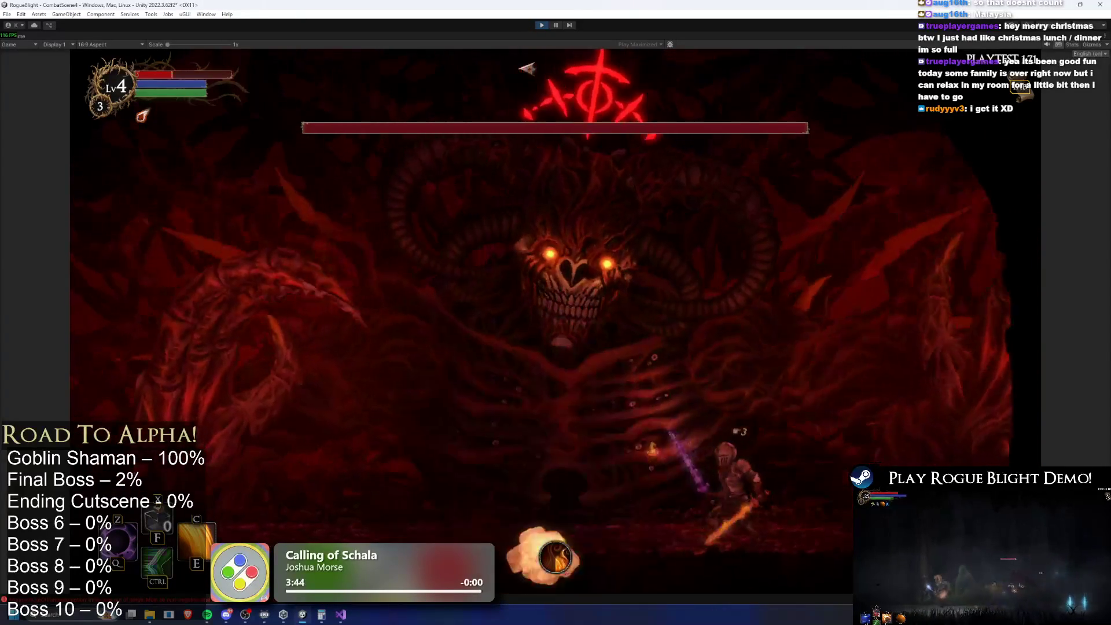
Stop the playtest and select the FinalBoss prefab asset.
click(542, 25)
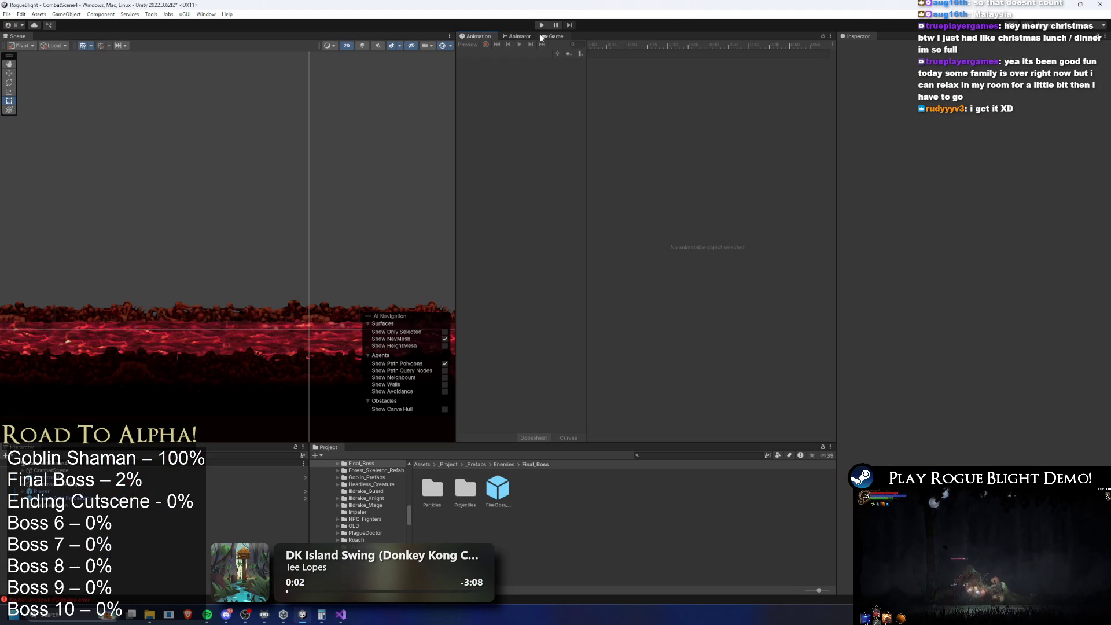
click(497, 489)
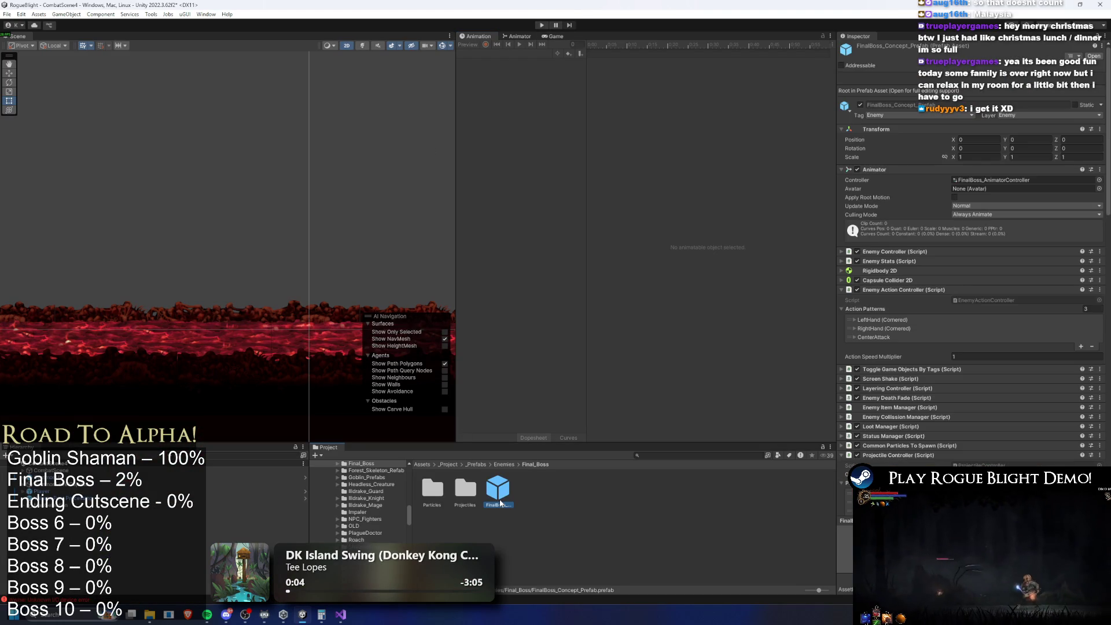
scroll(978, 290, down, 5)
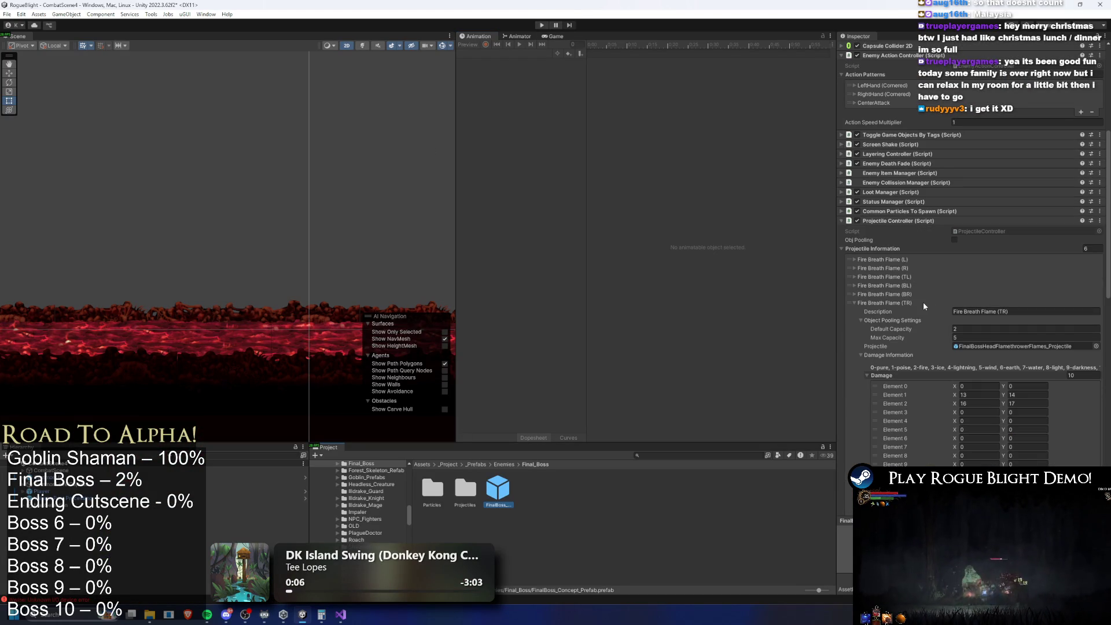
scroll(926, 304, down, 10)
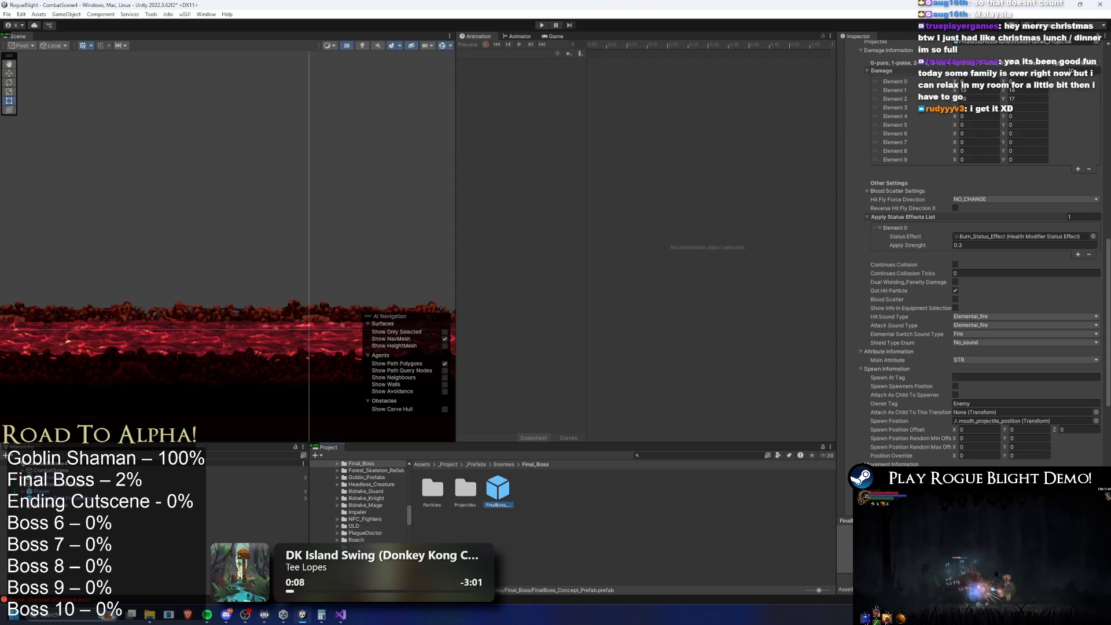
scroll(968, 282, up, 5)
Expand and collapse the Fire Breath Flame (TL) and (TR) entries in the Inspector.
click(912, 112)
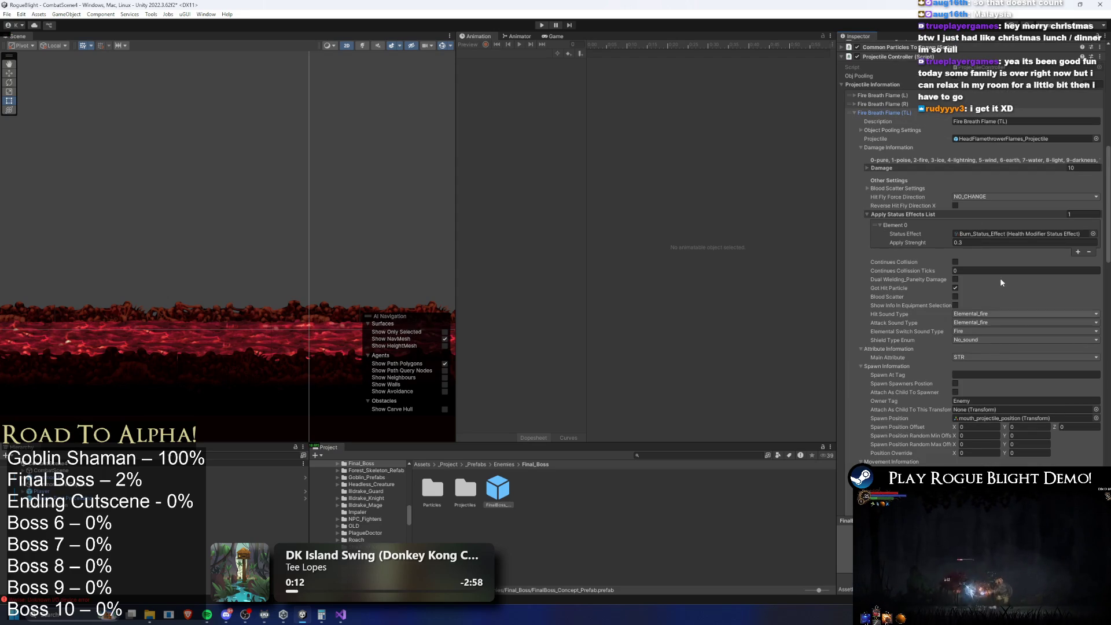
click(894, 111)
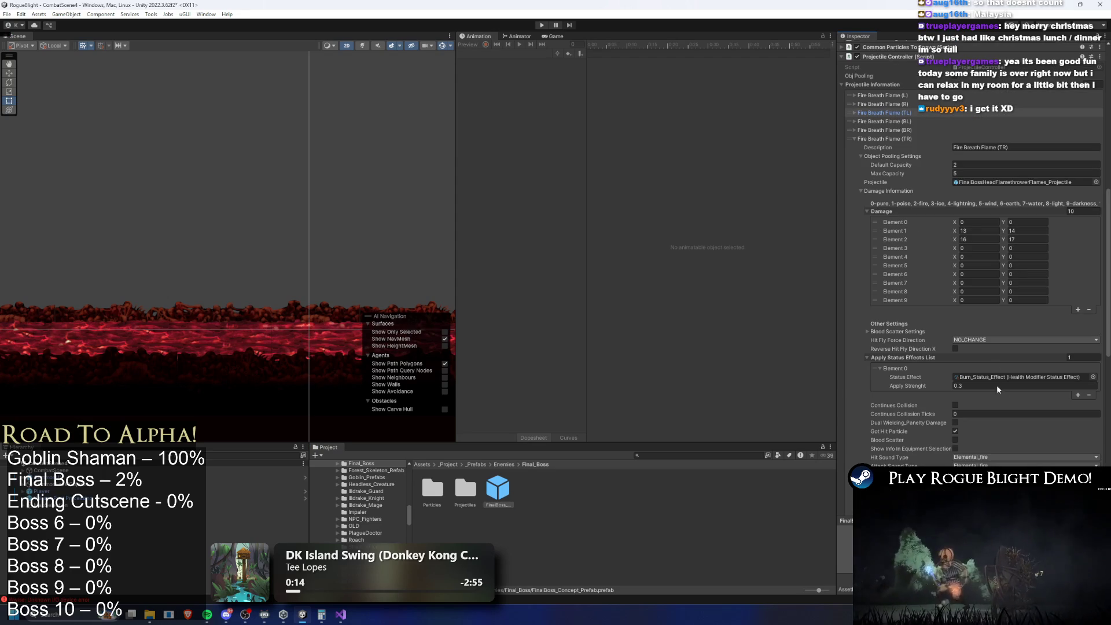
scroll(1010, 284, down, 7)
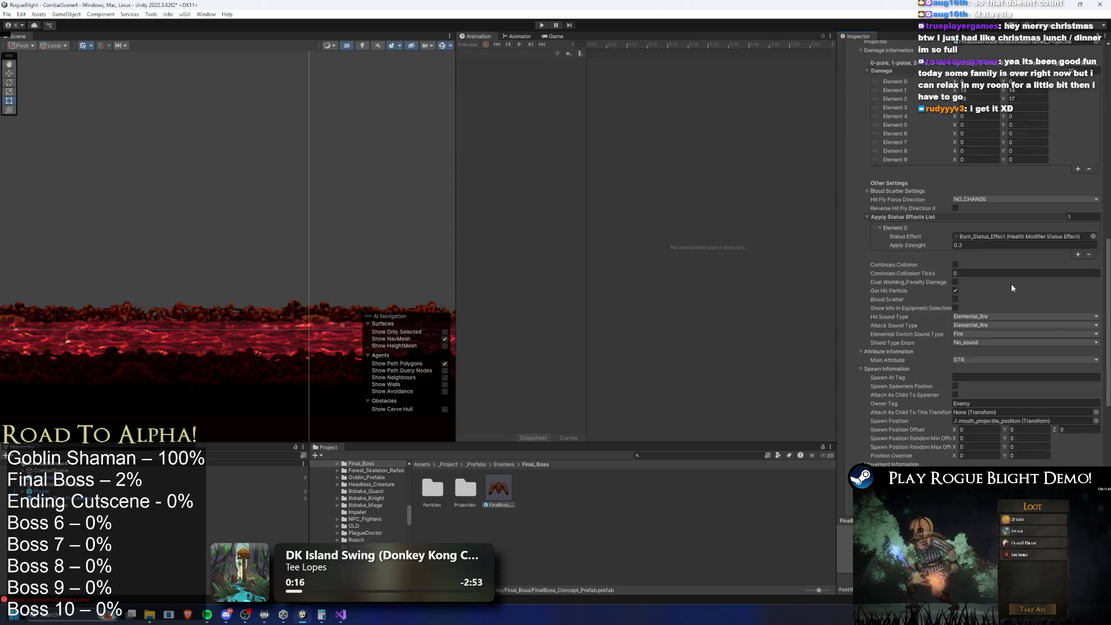
scroll(1009, 286, up, 5)
click(913, 116)
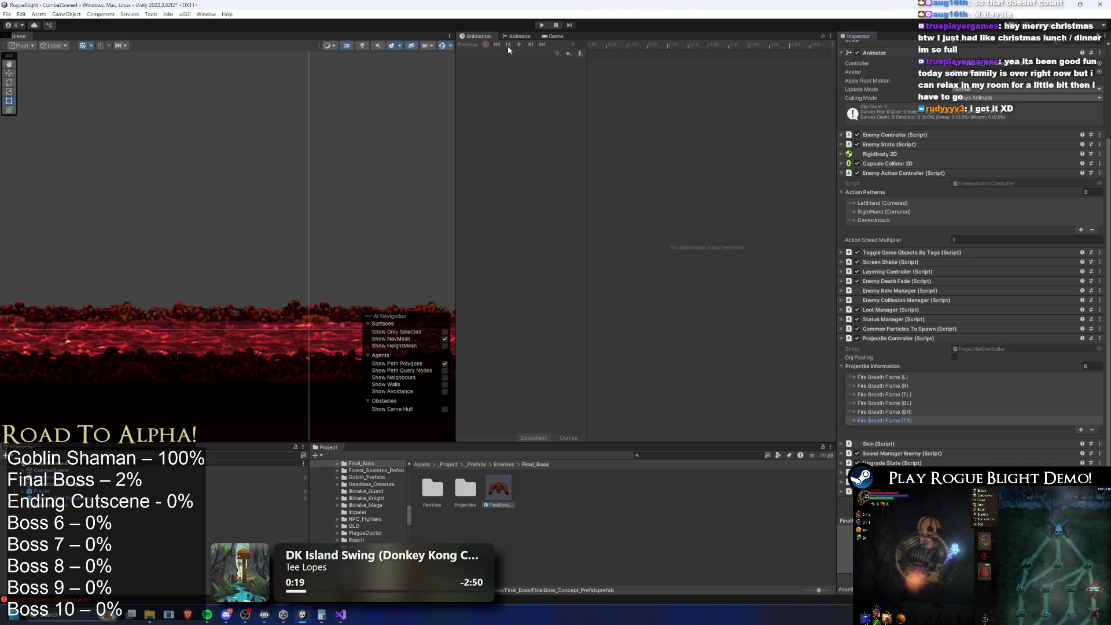
Open the FinalBoss prefab for editing and load its SR_face_breath_finalboss clip in the Animation timeline.
click(515, 36)
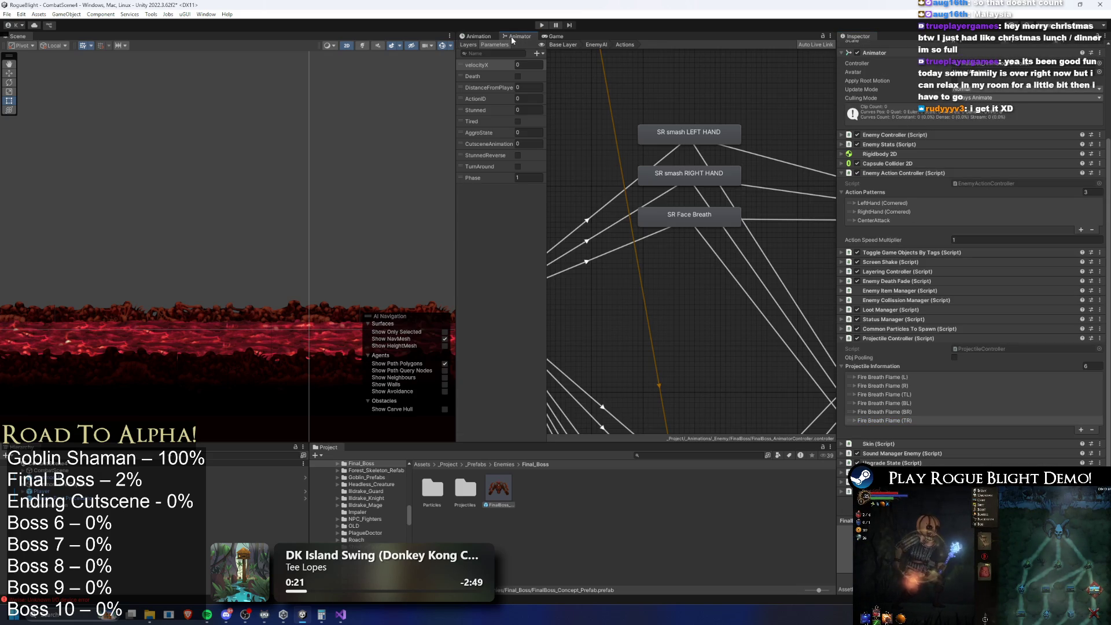
double_click(492, 485)
click(553, 36)
click(476, 37)
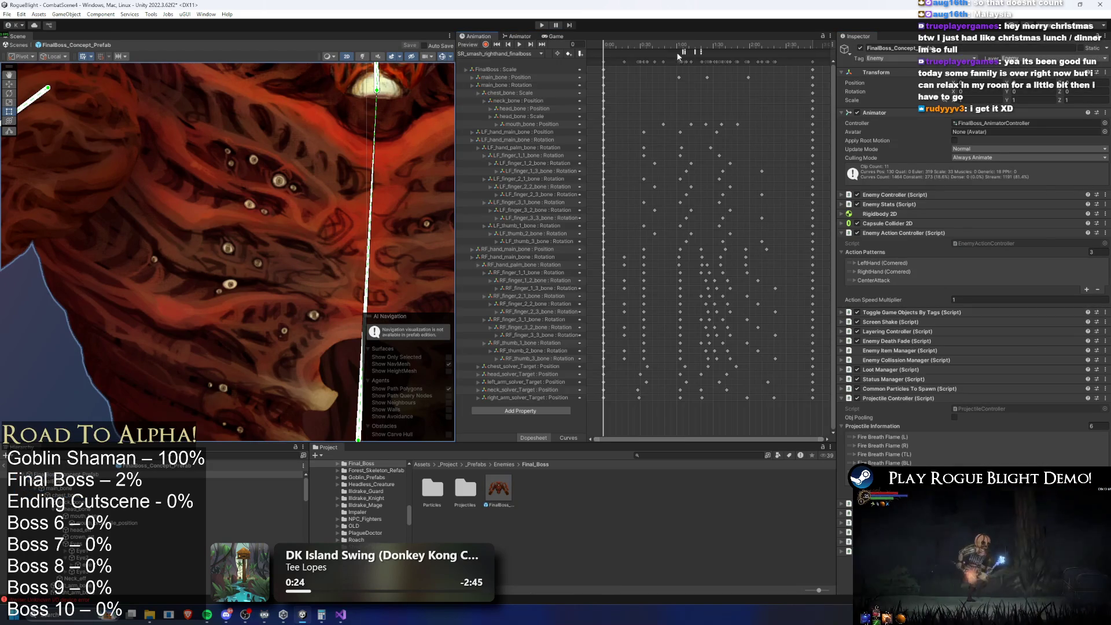
click(498, 53)
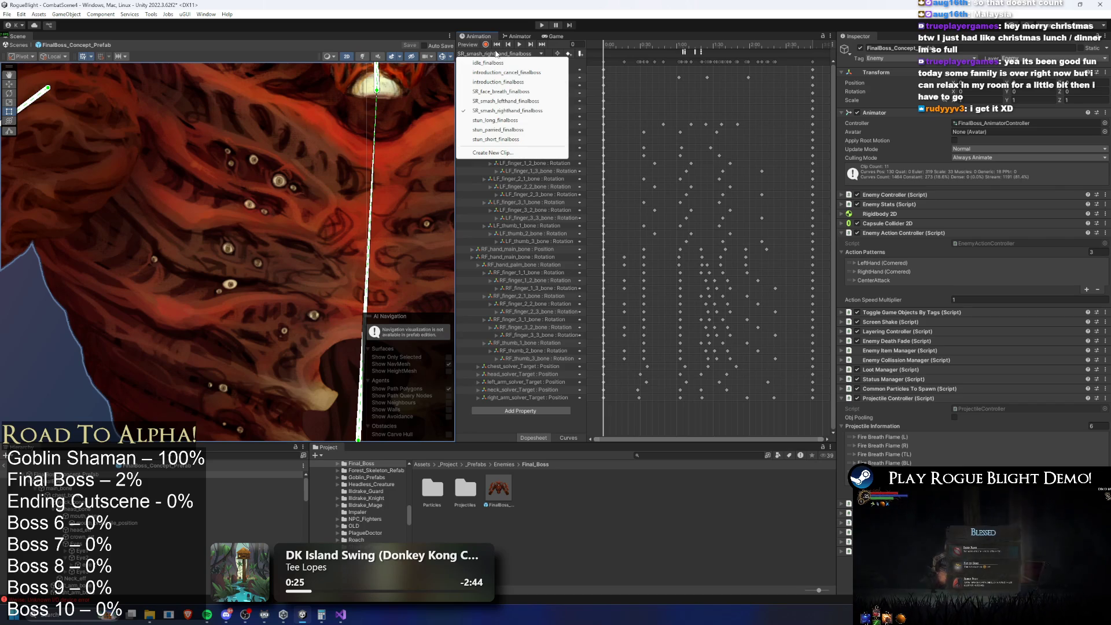
click(544, 91)
Set the first selected SpawnProjectile event's Int parameter to 3.
click(683, 52)
scroll(680, 98, up, 3)
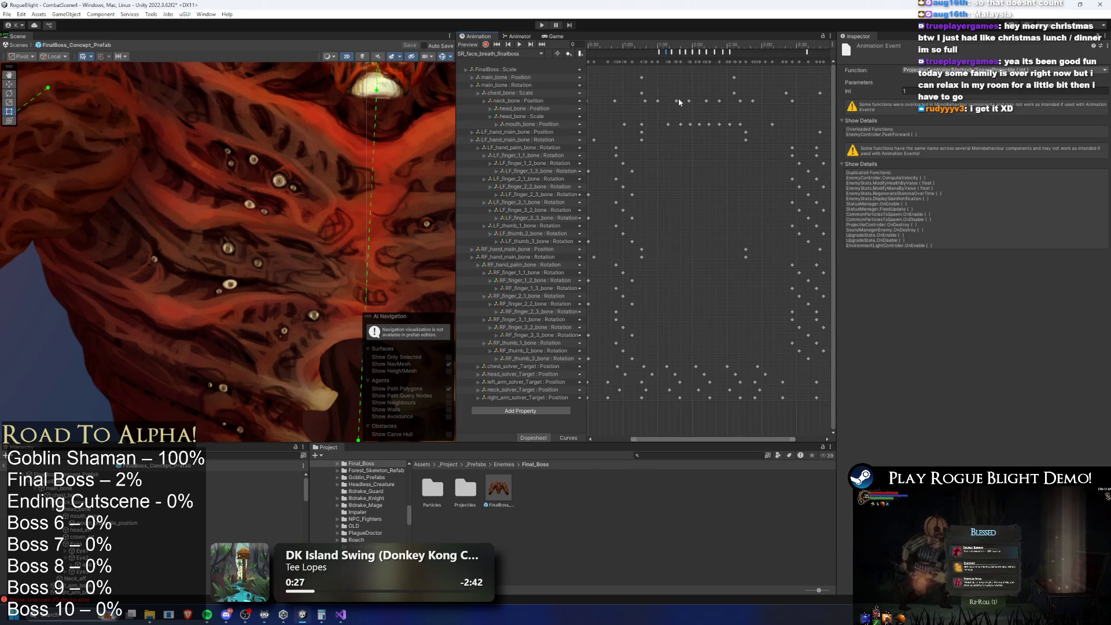
key(Tab)
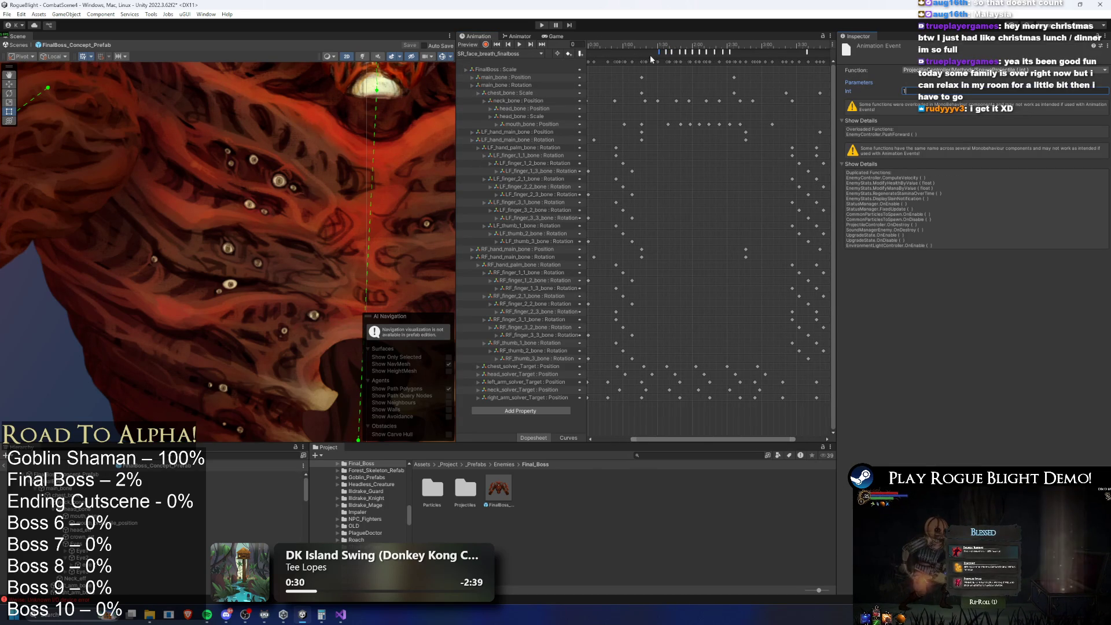
click(960, 98)
text(2)
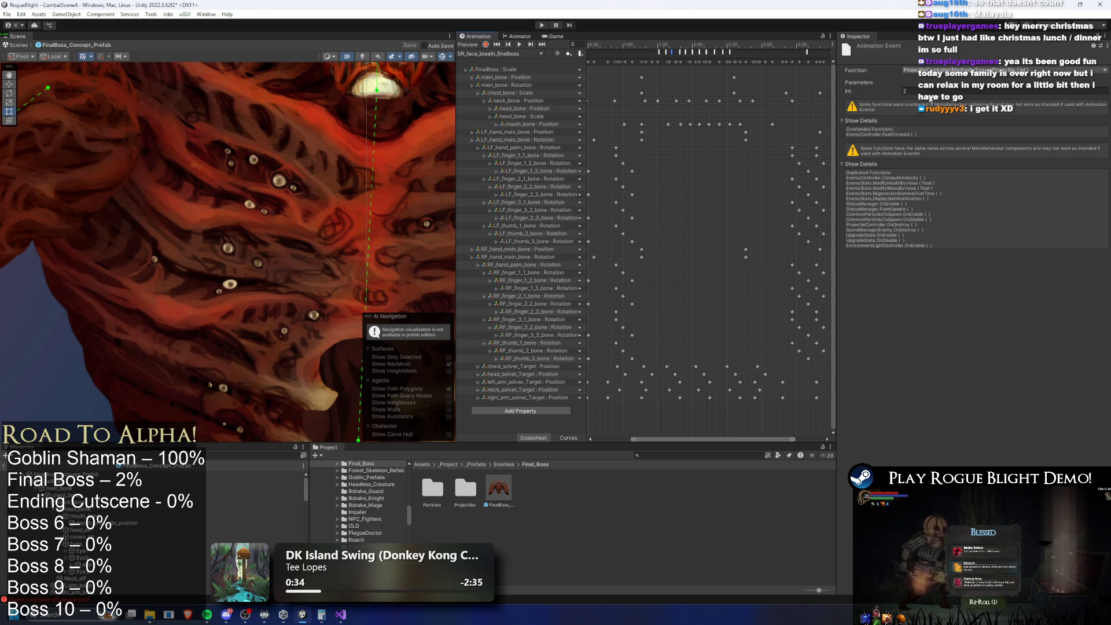
key(Tab)
text(3)
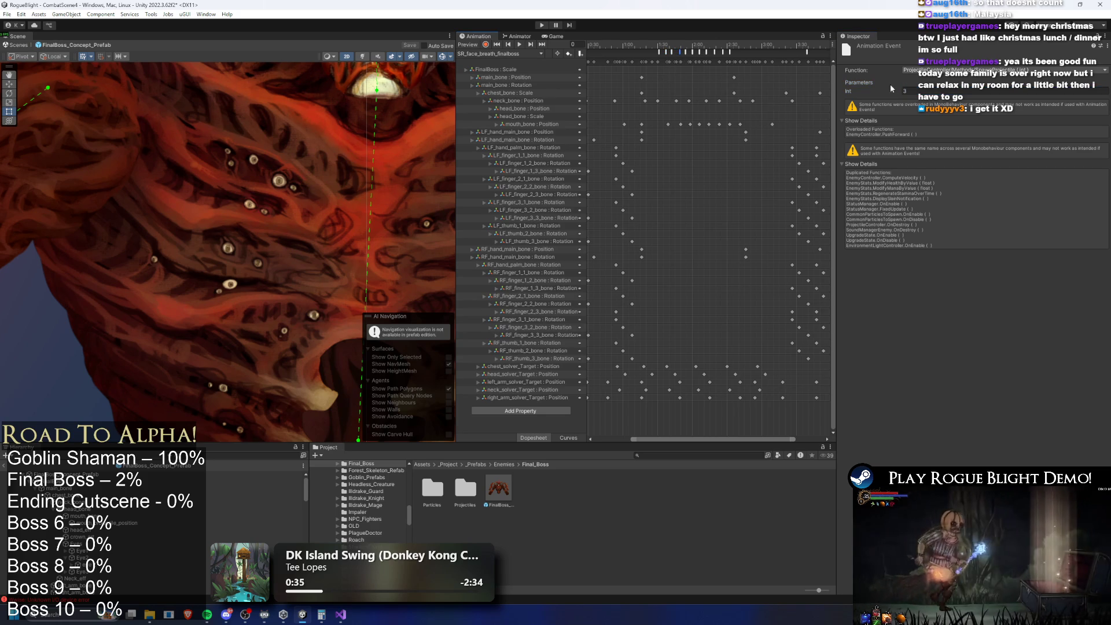
drag(892, 89, 844, 91)
Select the following SpawnProjectile events and check their Int parameters.
click(687, 53)
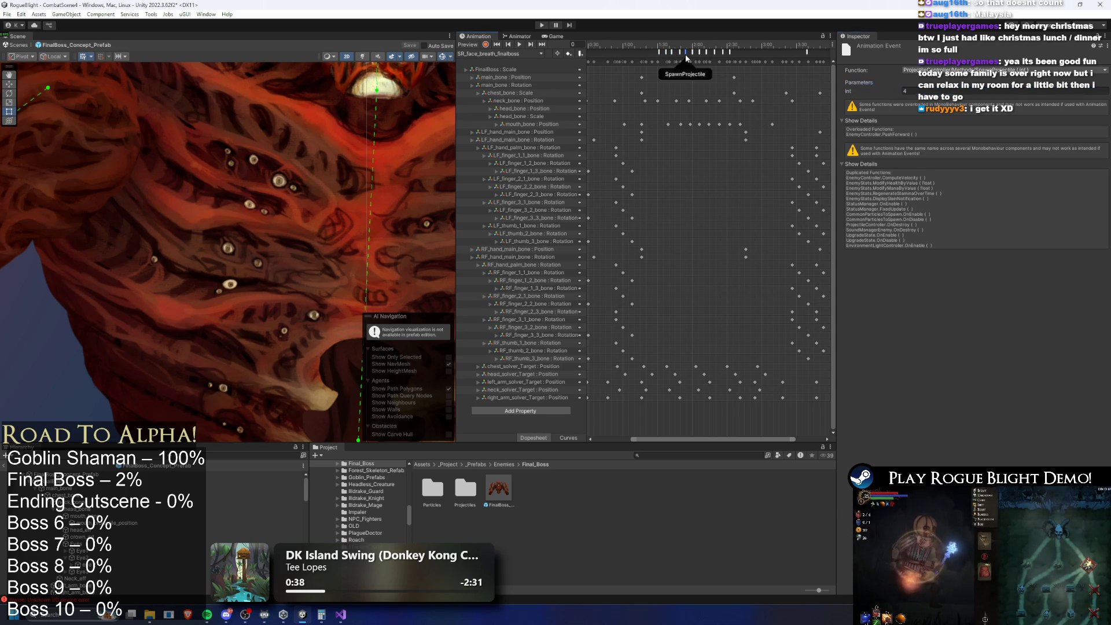
click(939, 91)
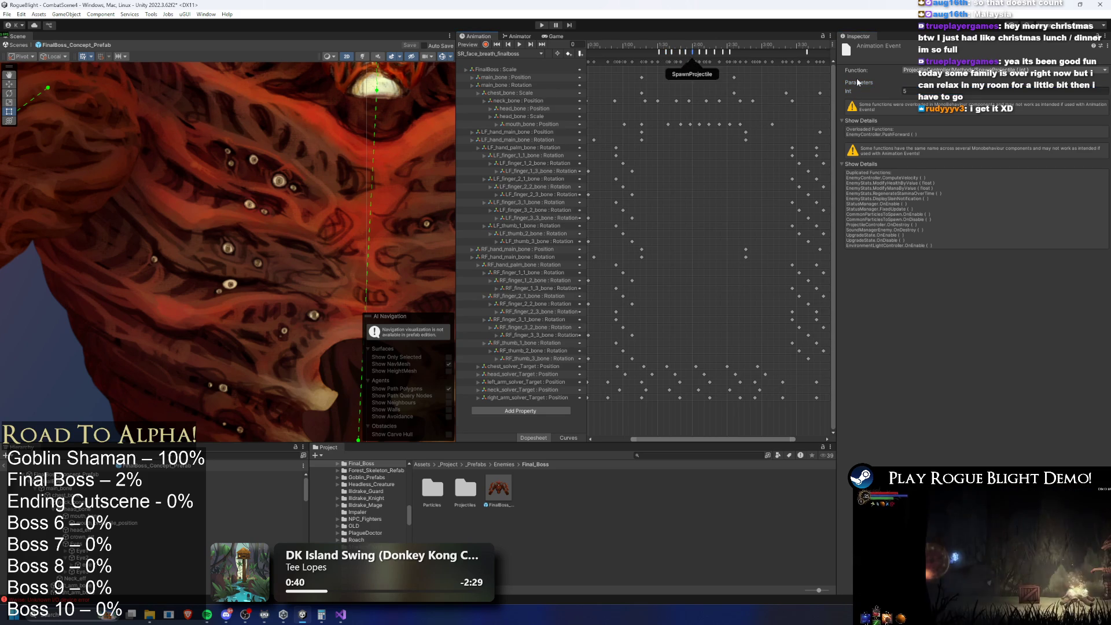
click(693, 53)
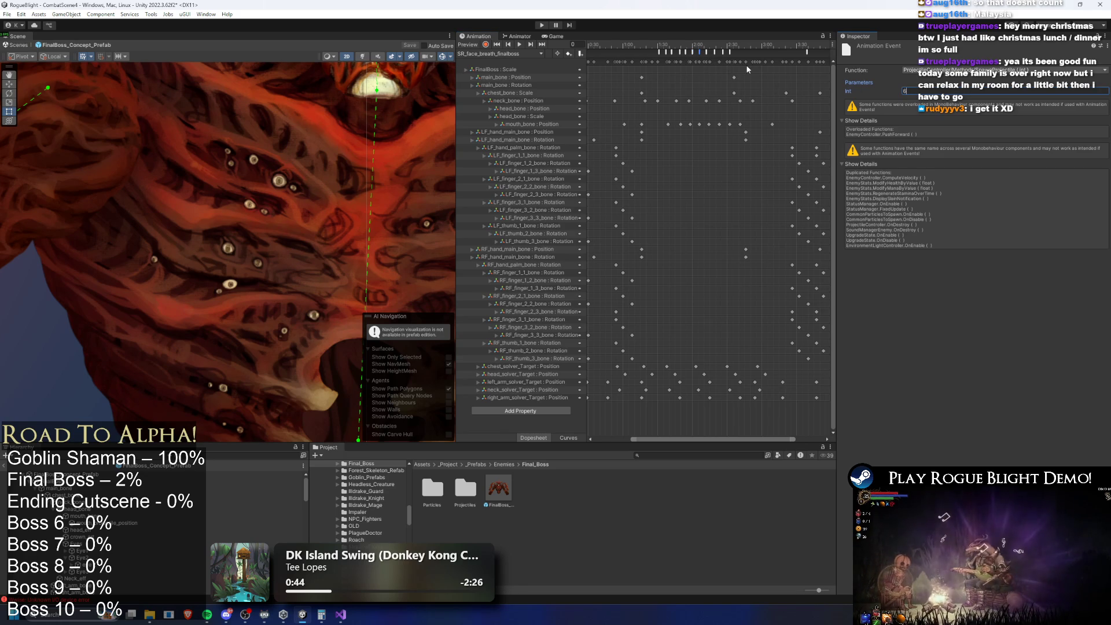
click(707, 52)
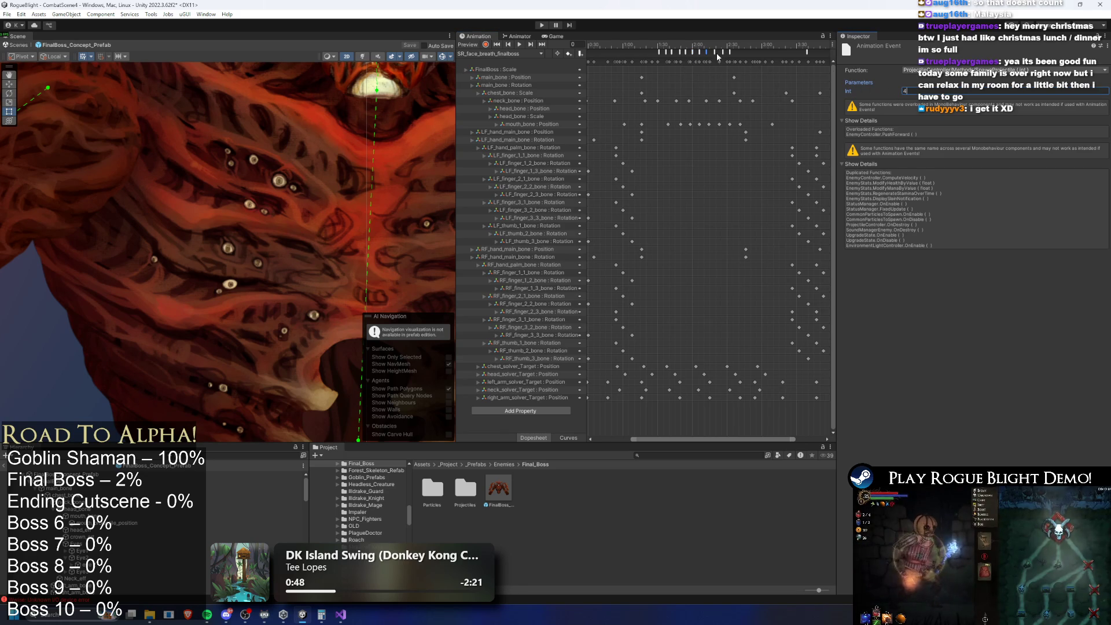
click(724, 54)
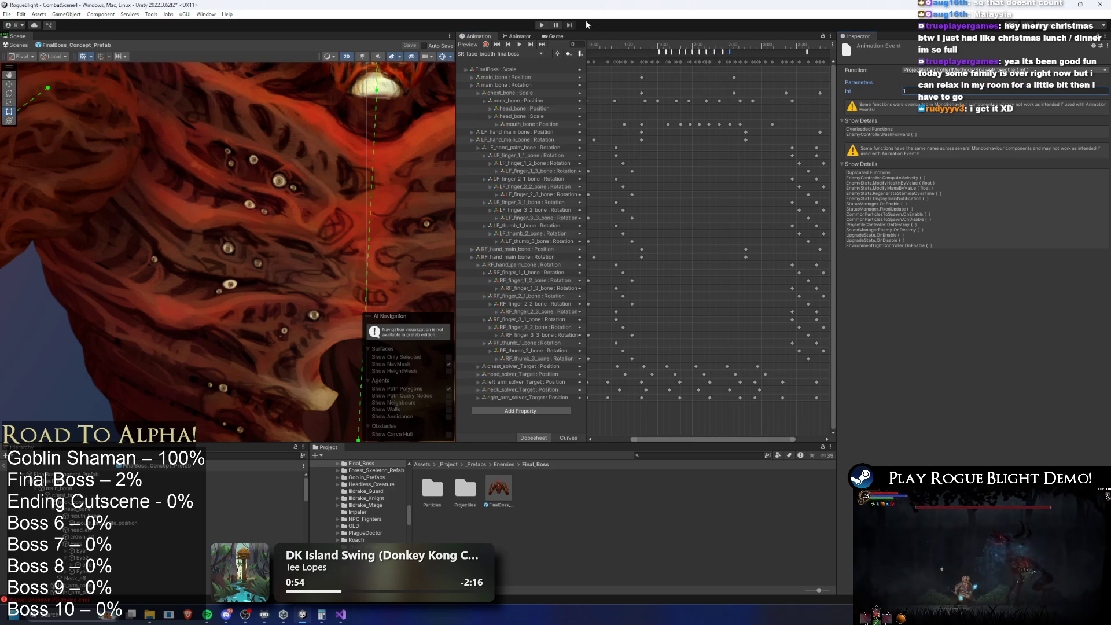
Playtest the boss fight, moving the knight with A and D through the fire breath, then exit with Ctrl+P.
click(543, 26)
key(Escape)
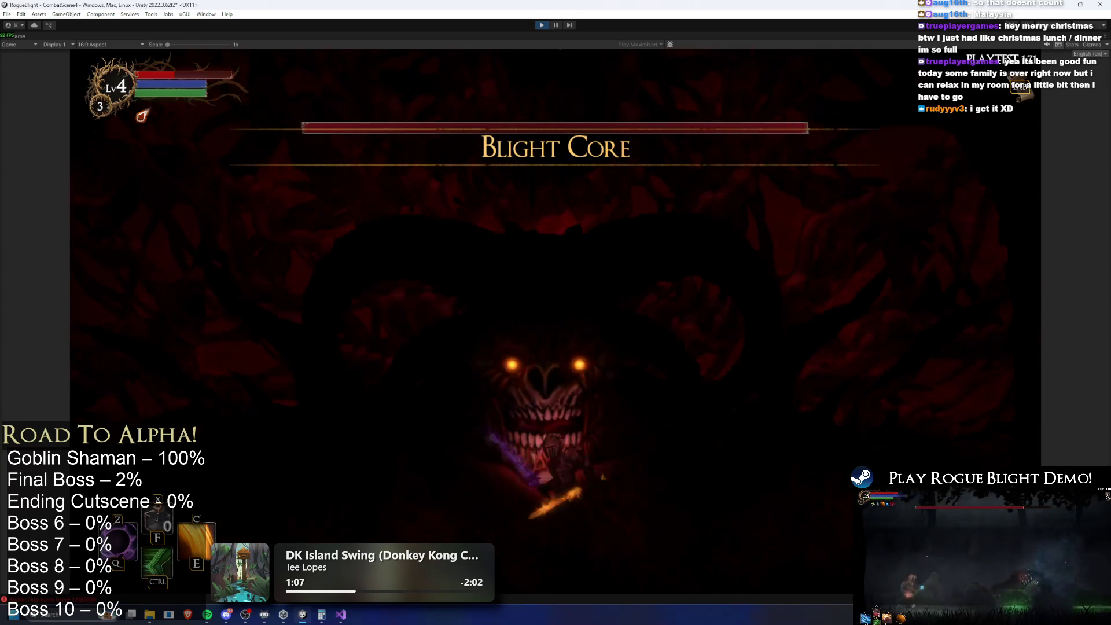
key(d)
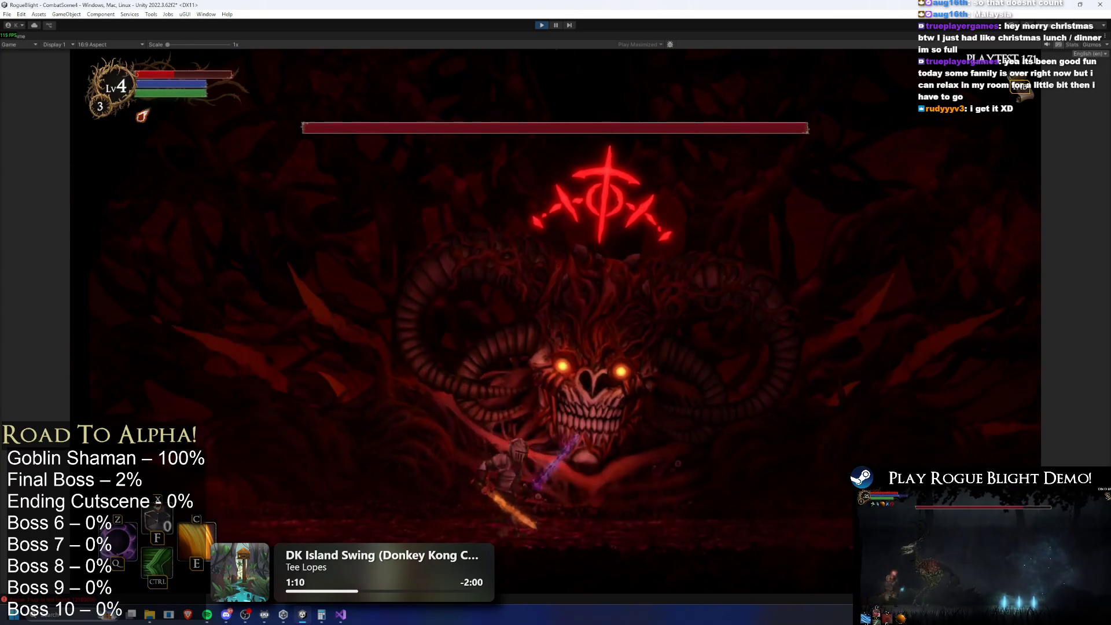
key(a)
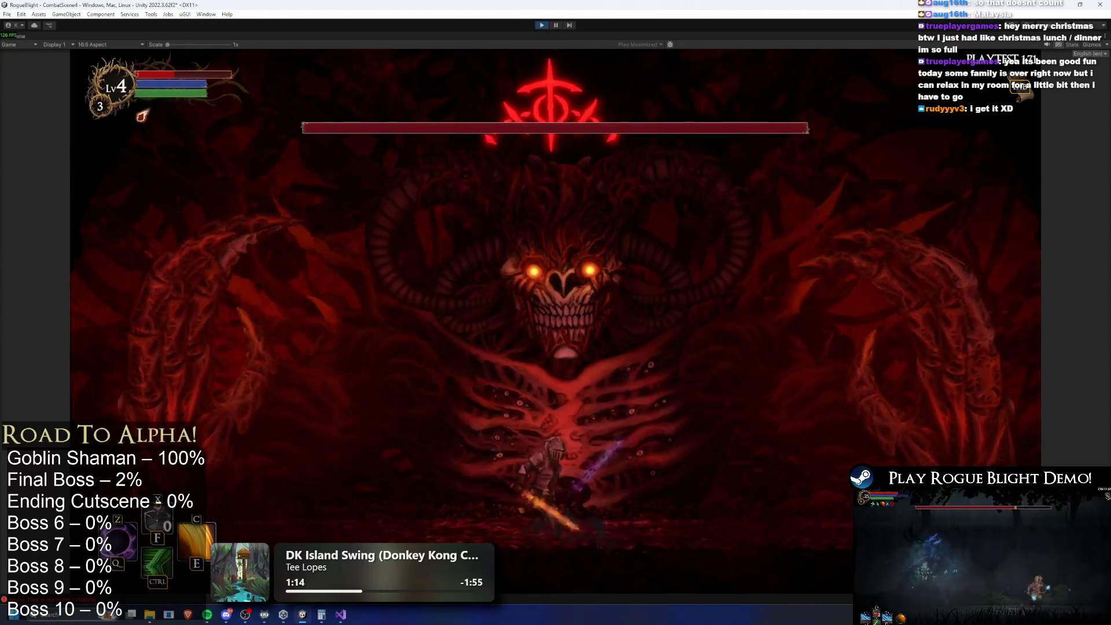
key(a)
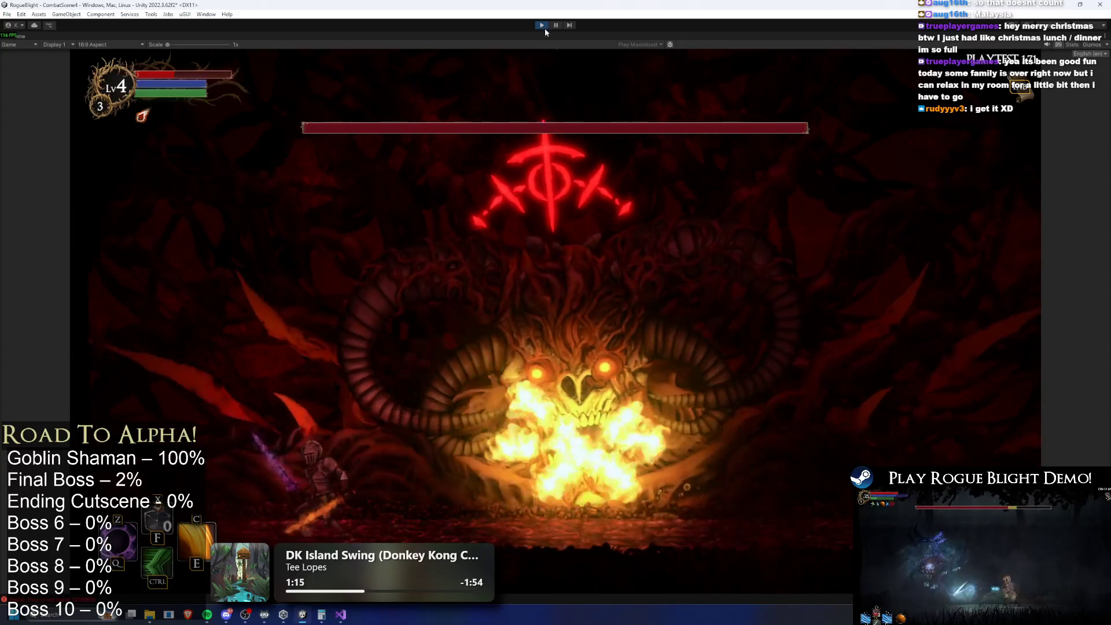
key(d)
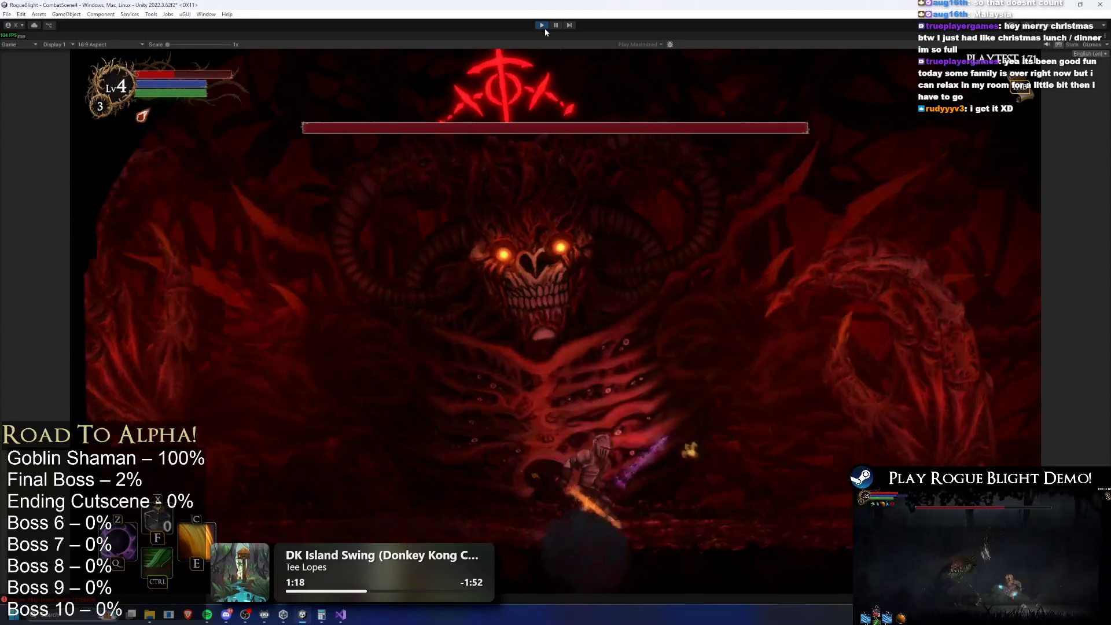
key(a)
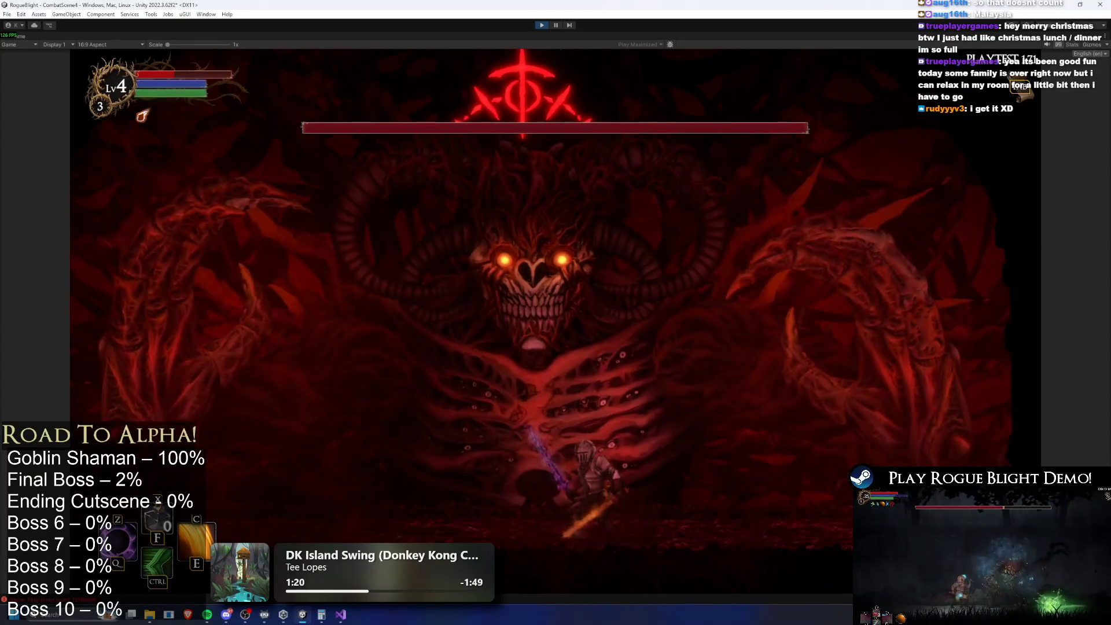
key(a)
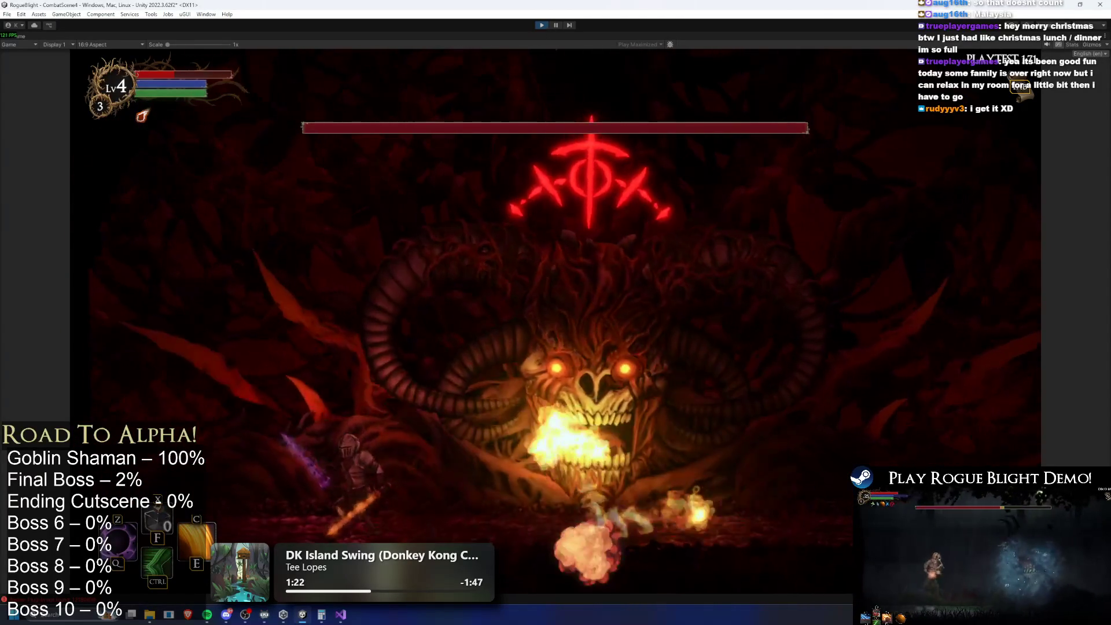
key(d)
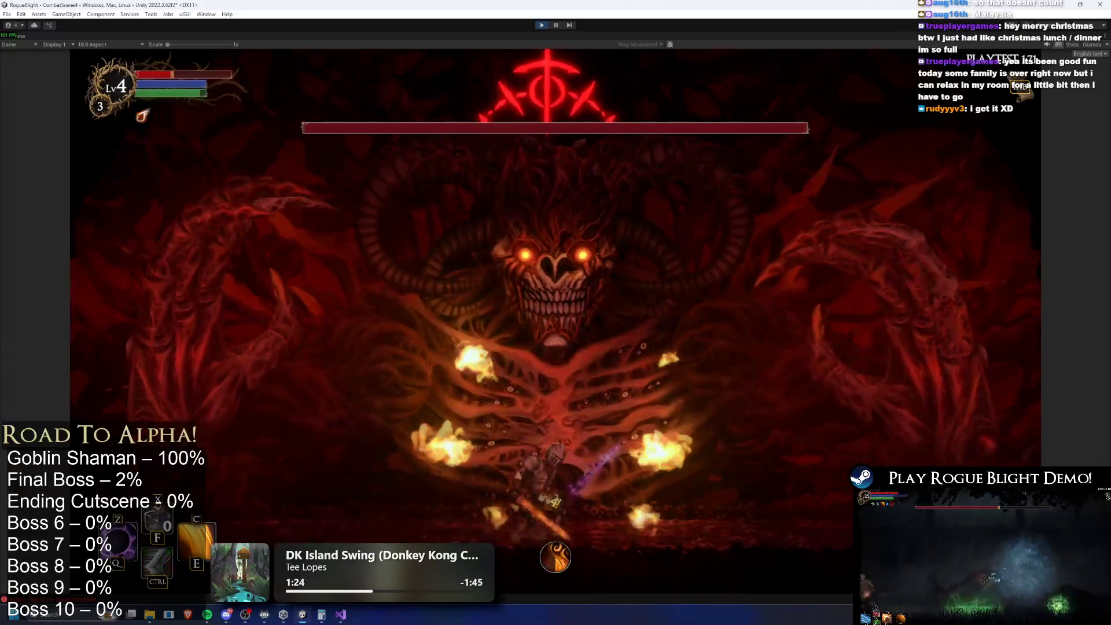
key(a)
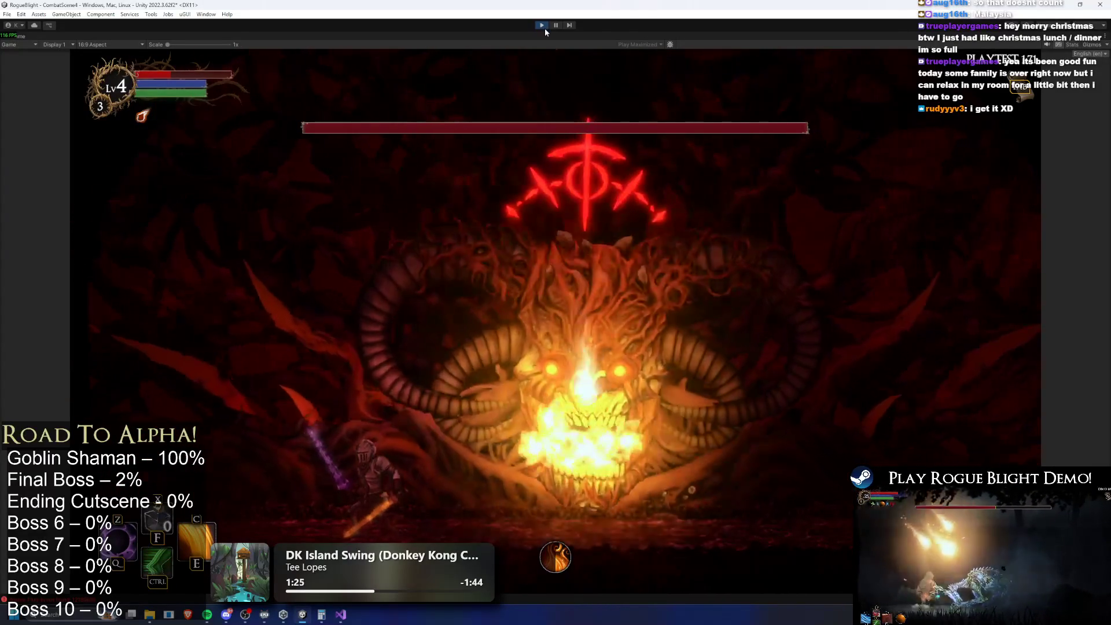
key(d)
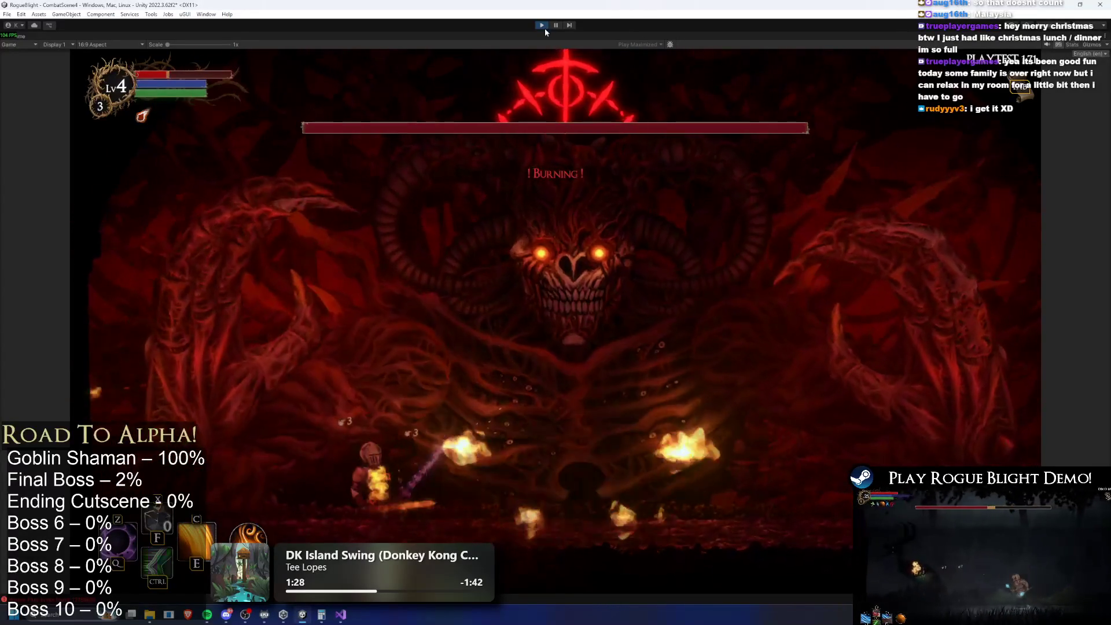
key(d)
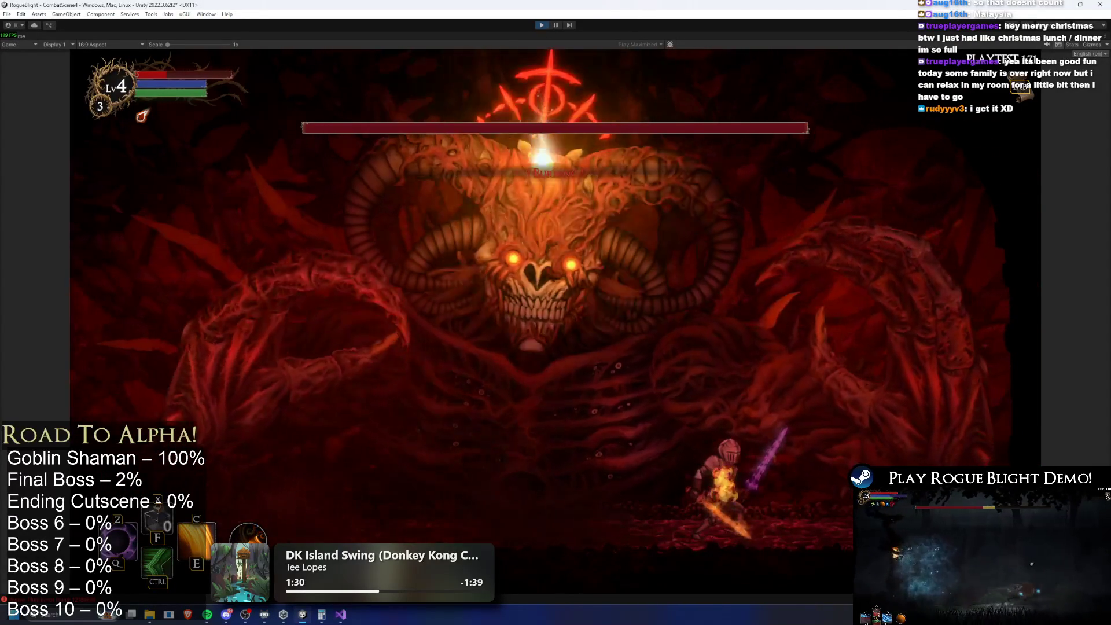
key(ctrl+p)
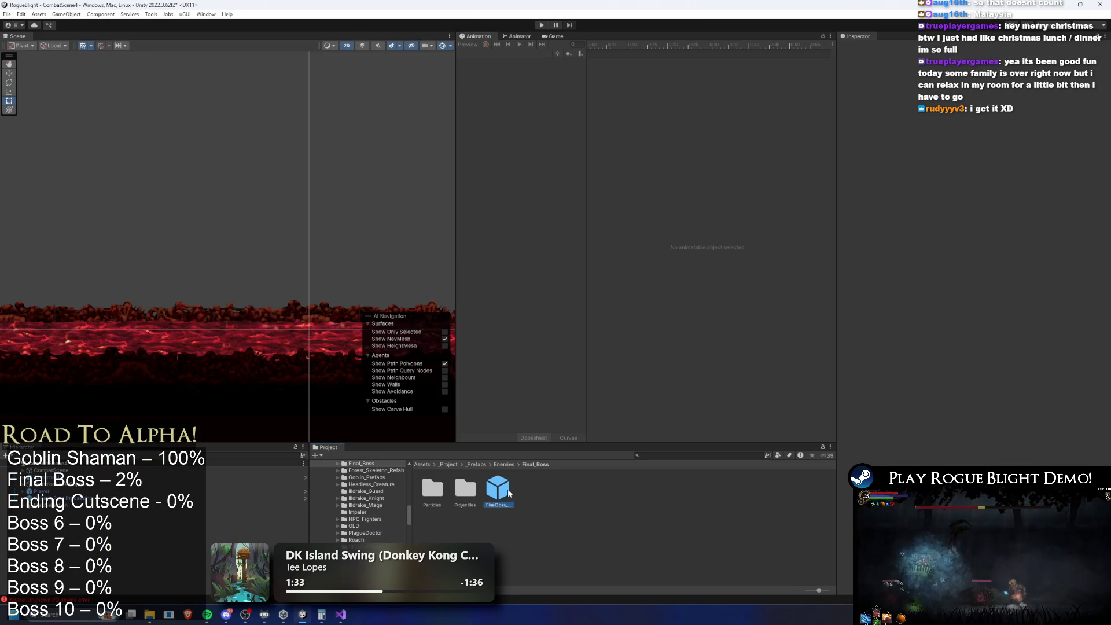
Open FinalBoss_Concept_Prefab for editing and scroll through its Projectile Controller.
double_click(499, 490)
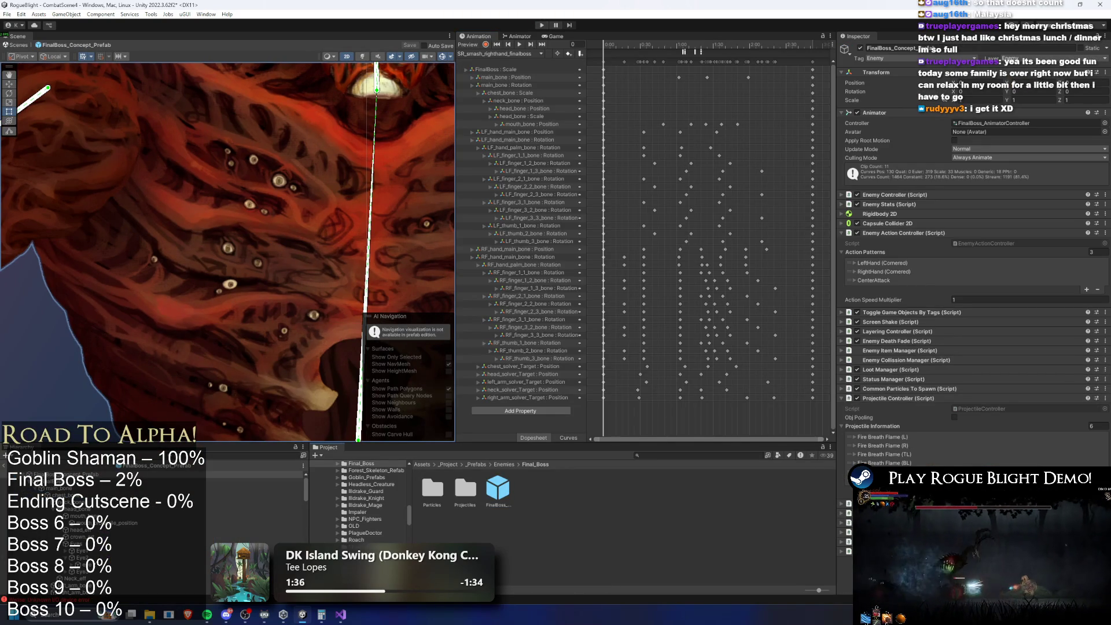
scroll(1039, 391, down, 10)
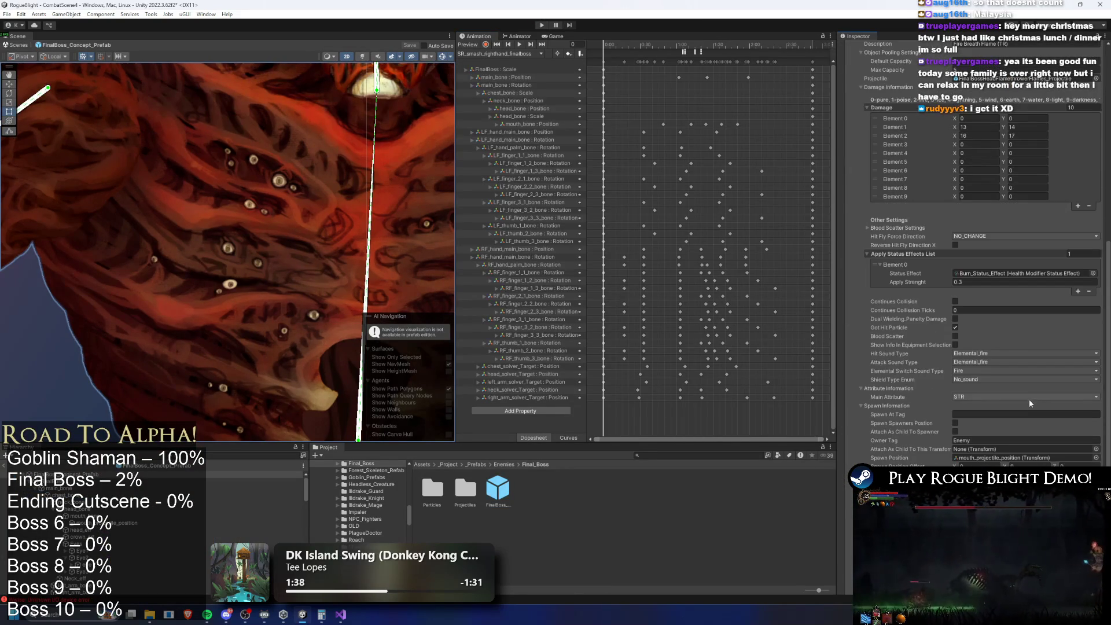
scroll(947, 190, up, 5)
scroll(931, 216, down, 5)
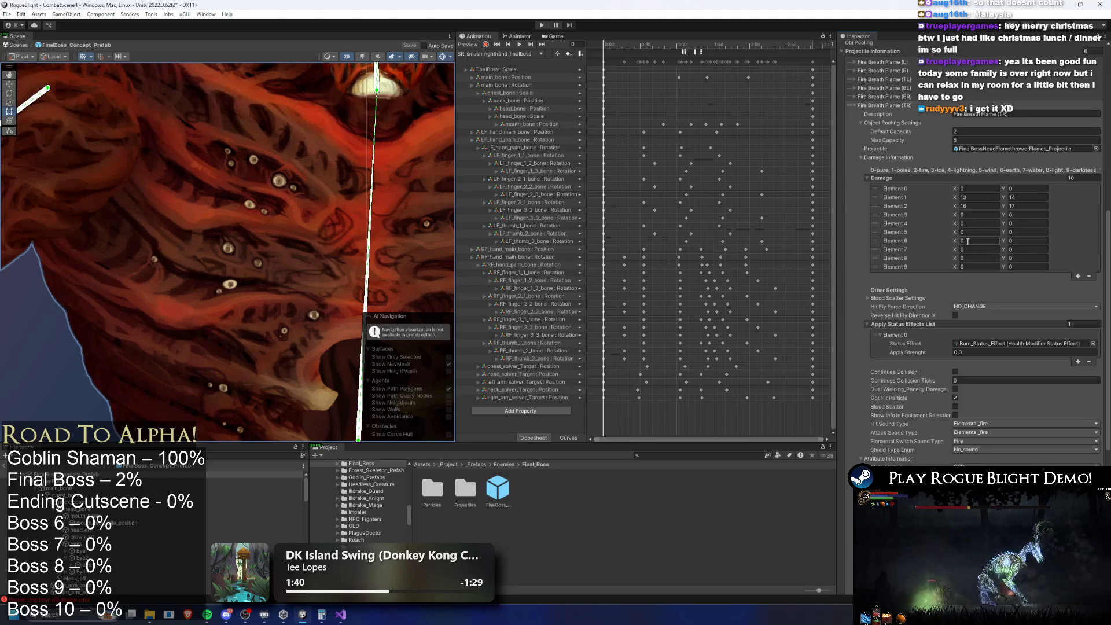
scroll(955, 220, up, 10)
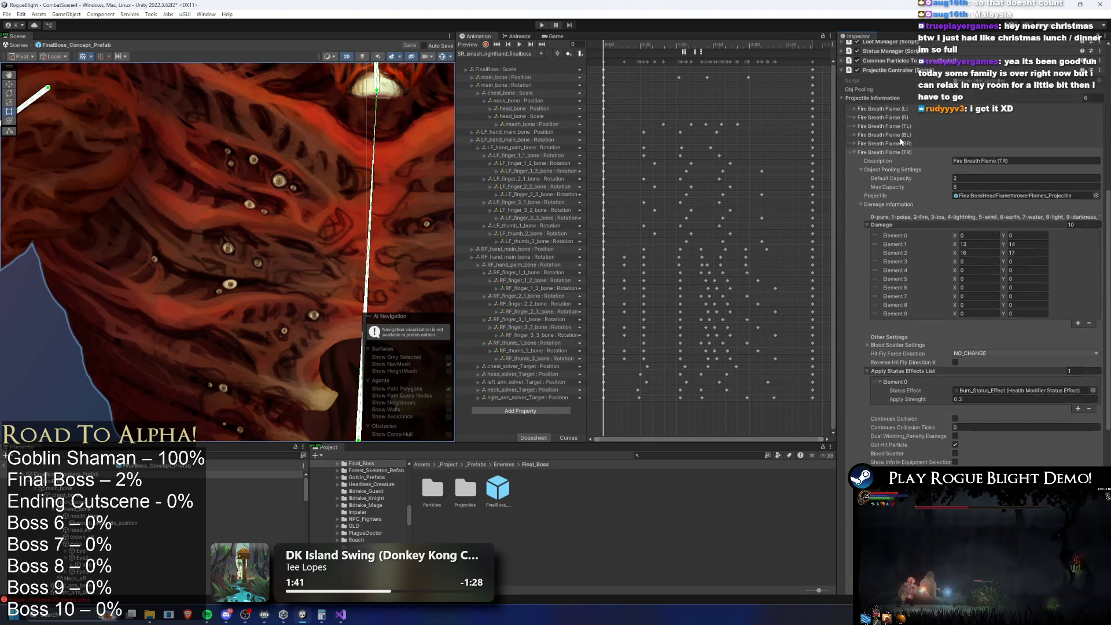
scroll(1007, 228, down, 4)
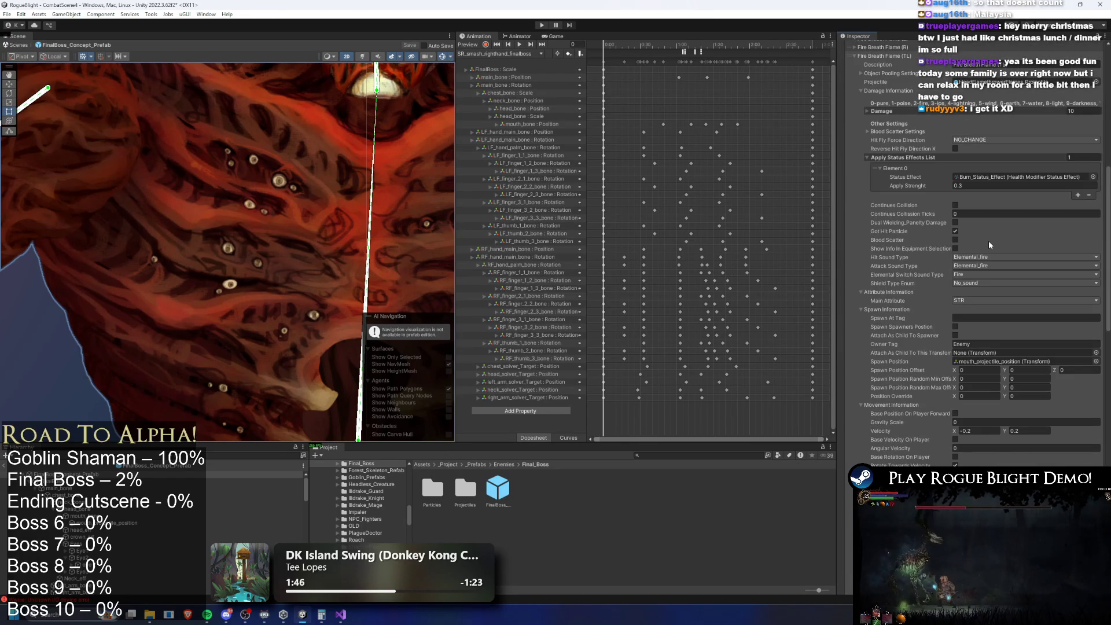
scroll(922, 189, up, 2)
Collapse Fire Breath Flame (TL), select (TR) and expand the (L) entry.
click(902, 127)
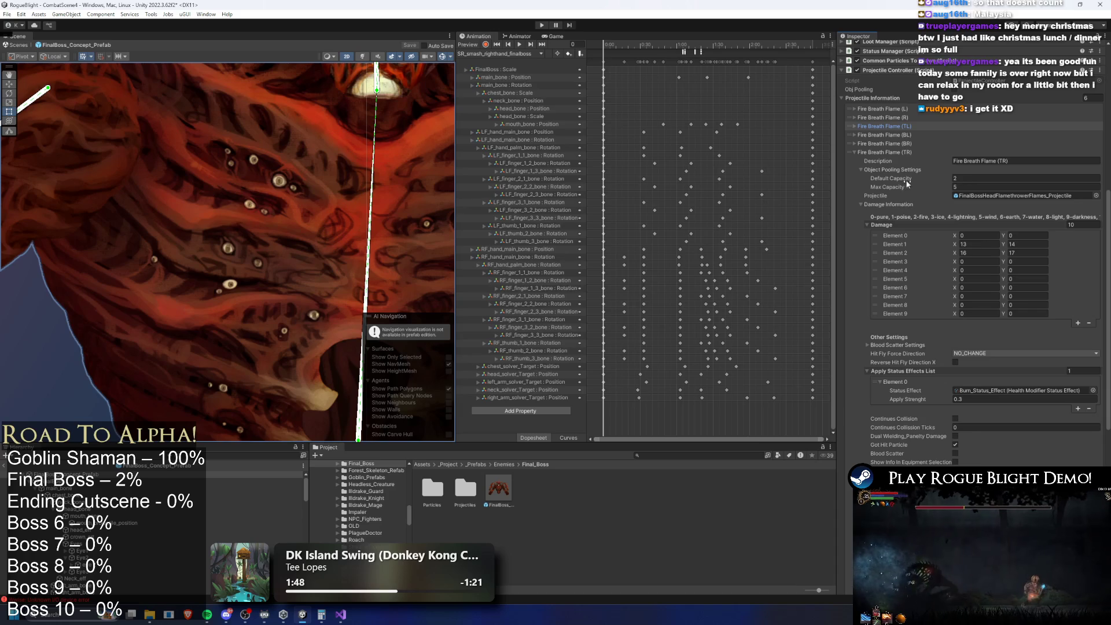
click(918, 156)
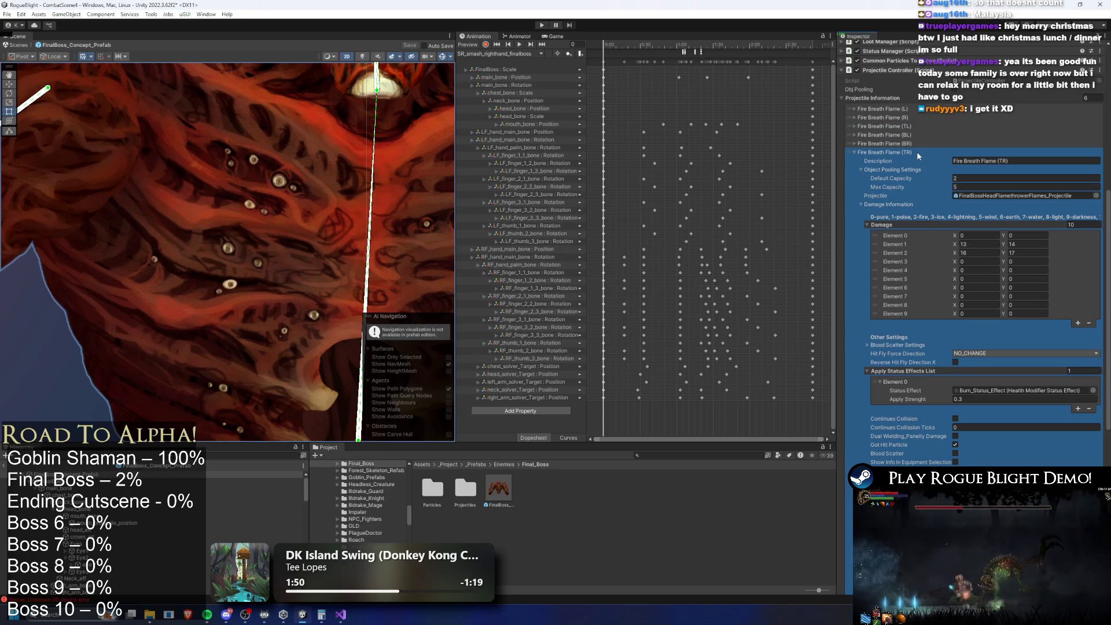
scroll(889, 154, up, 10)
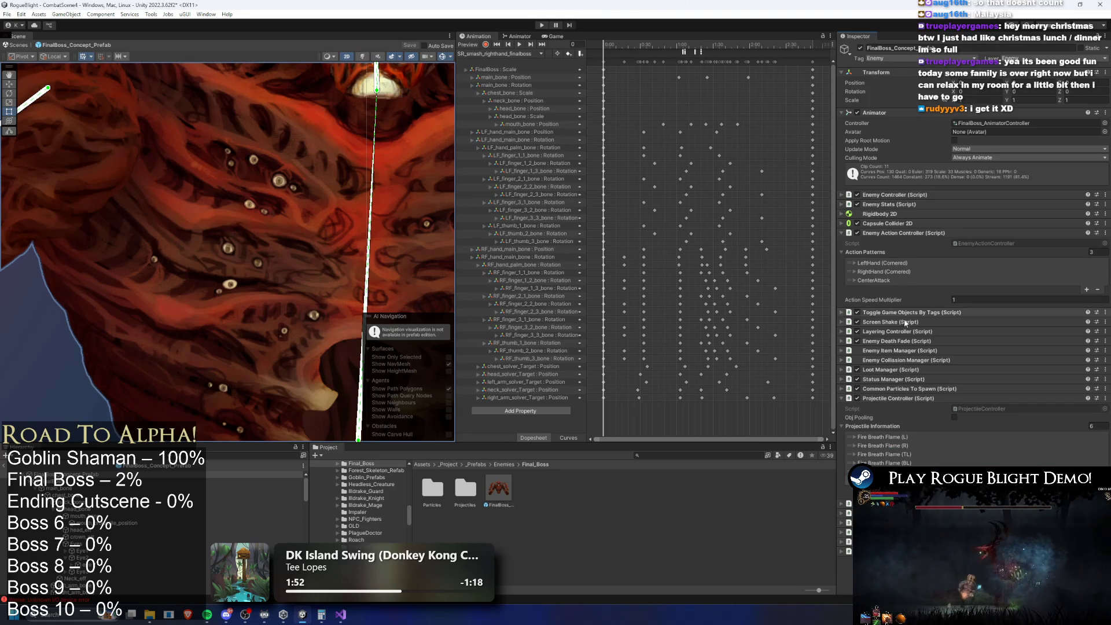
click(901, 438)
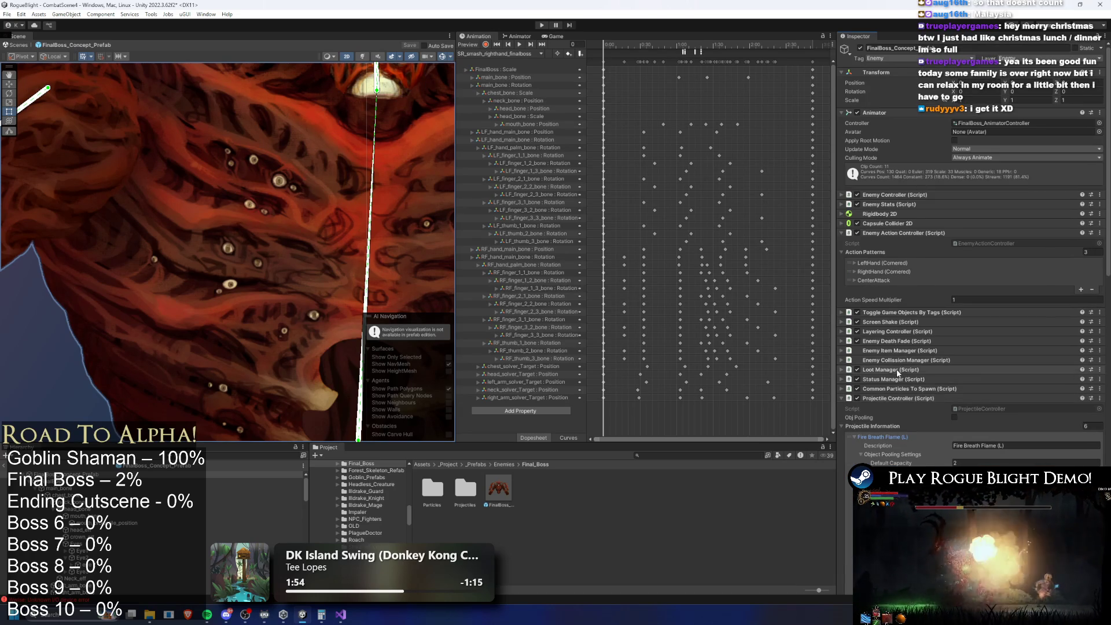
scroll(987, 370, down, 5)
scroll(987, 315, down, 4)
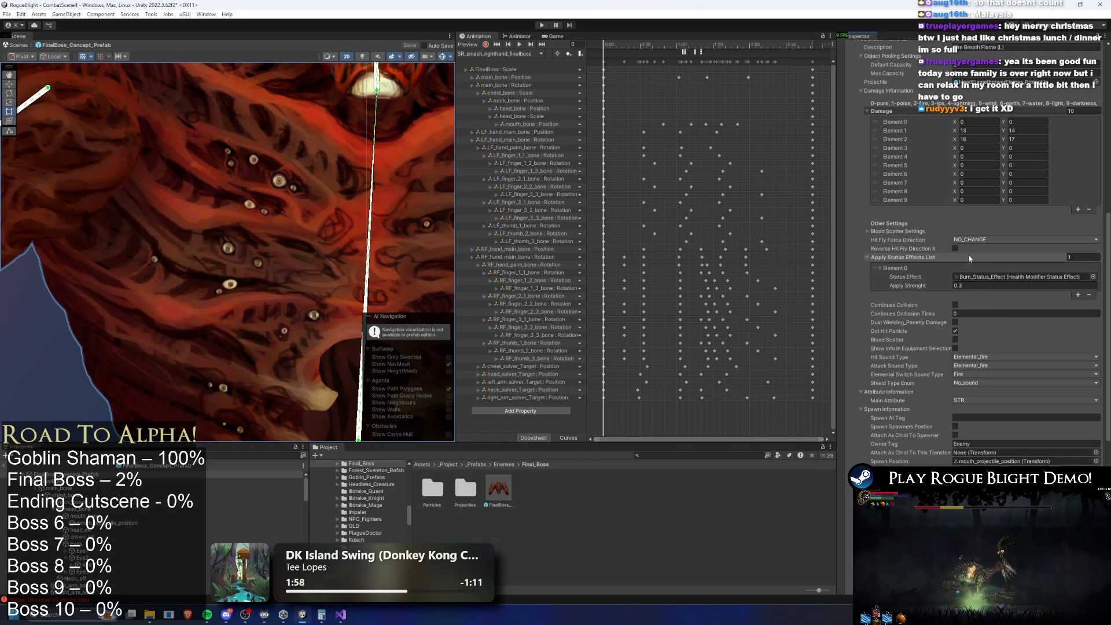
scroll(965, 252, up, 5)
scroll(909, 161, up, 5)
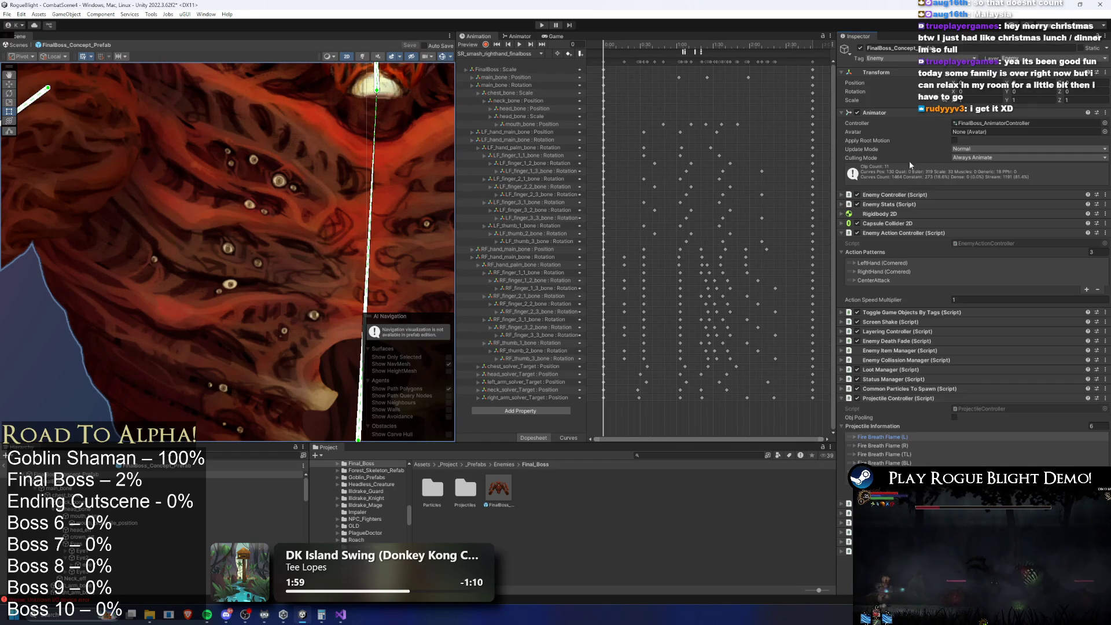
Expand Fire Breath Flame (TL) again and scroll through its projectile settings.
click(856, 454)
scroll(1051, 408, down, 6)
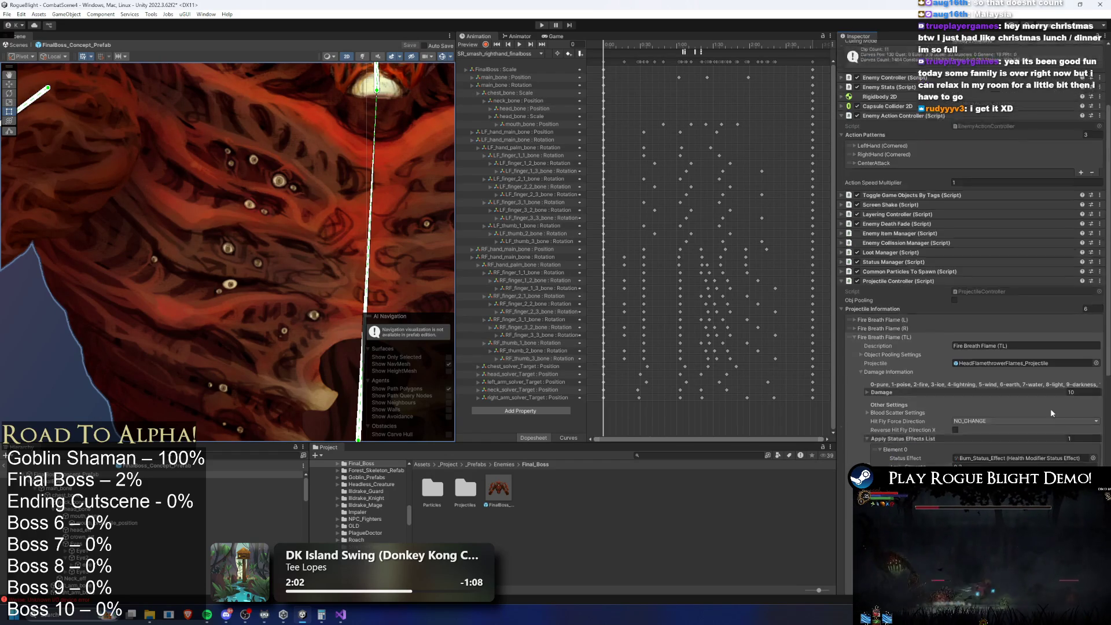
scroll(1070, 362, down, 7)
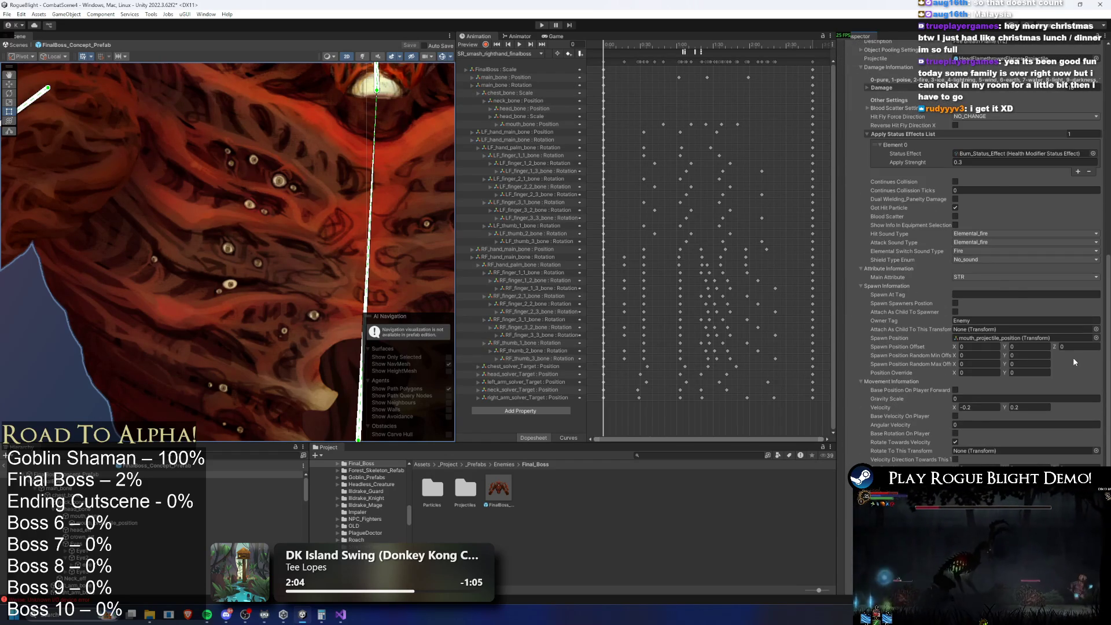
scroll(984, 376, down, 3)
scroll(1051, 416, down, 10)
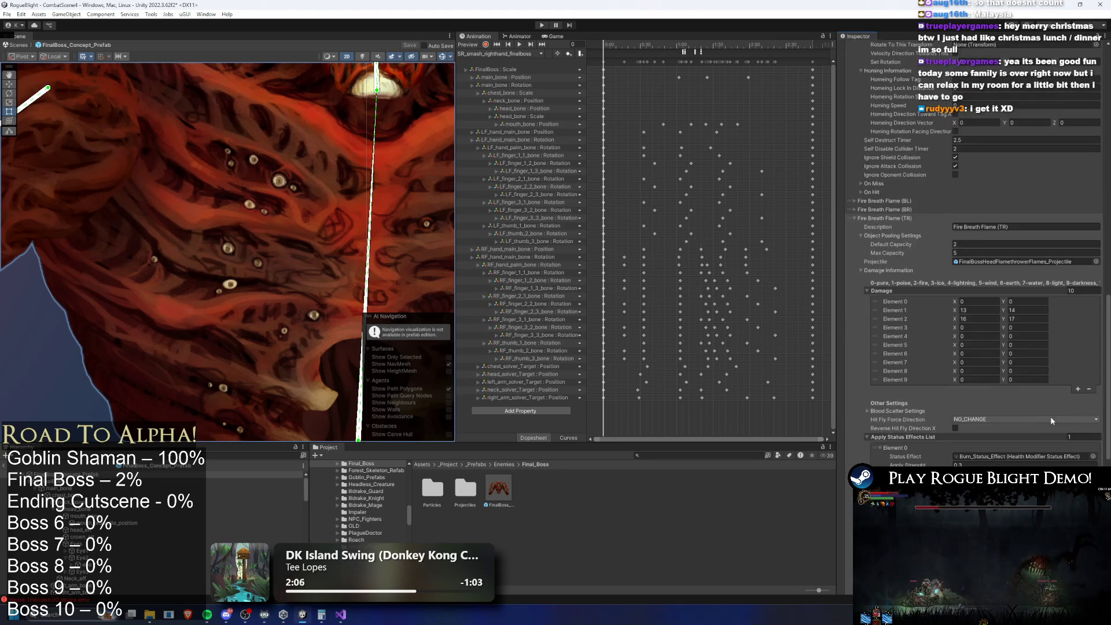
scroll(1058, 400, down, 1)
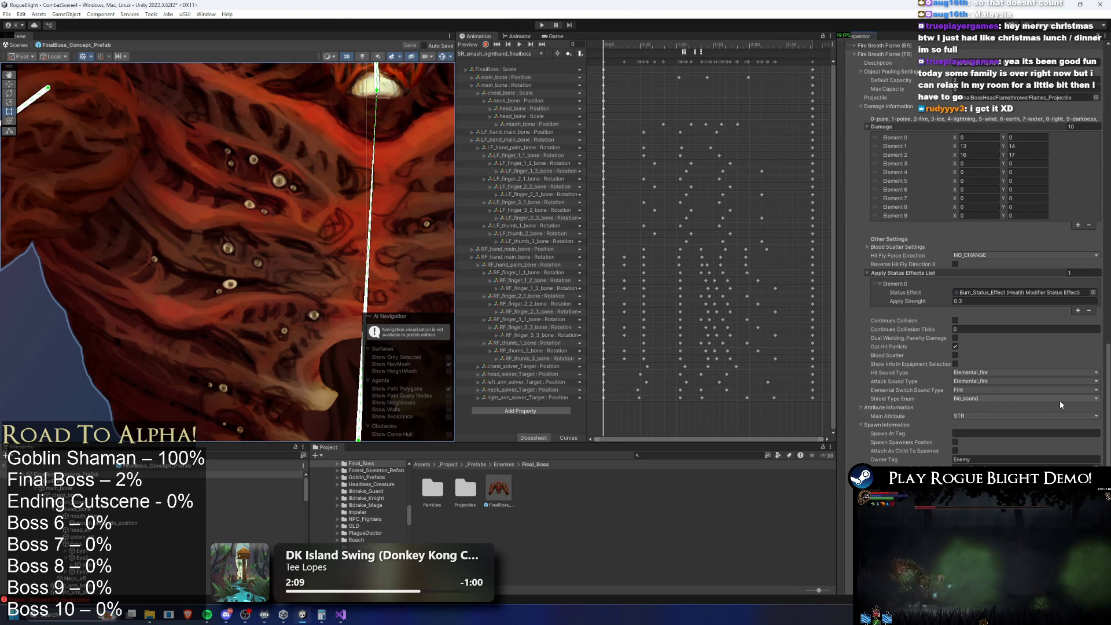
scroll(1059, 404, down, 2)
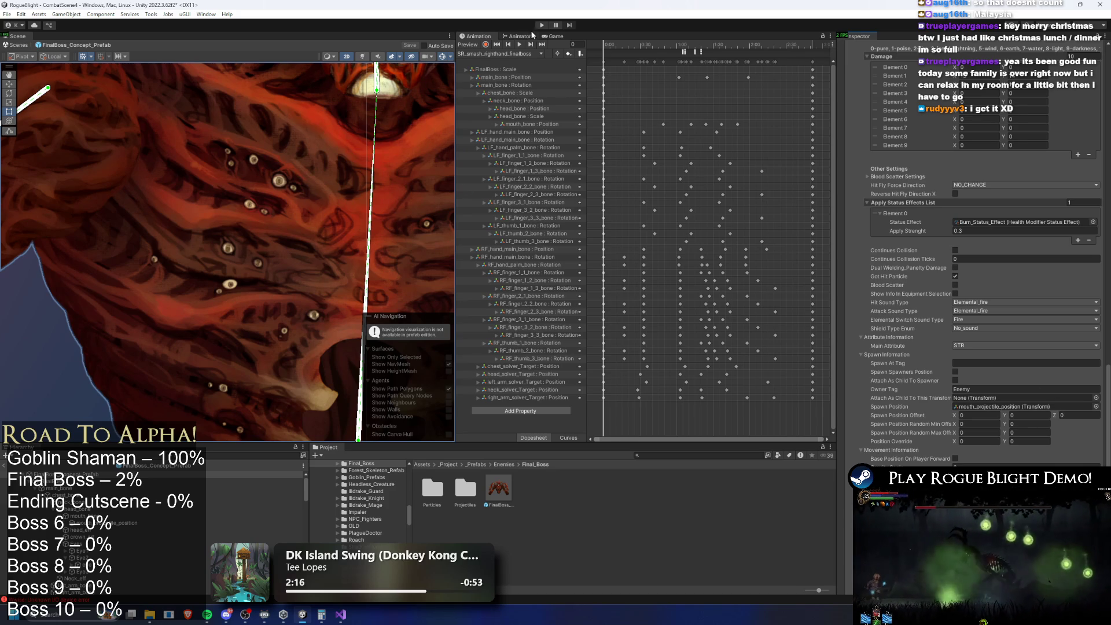
scroll(1072, 287, up, 8)
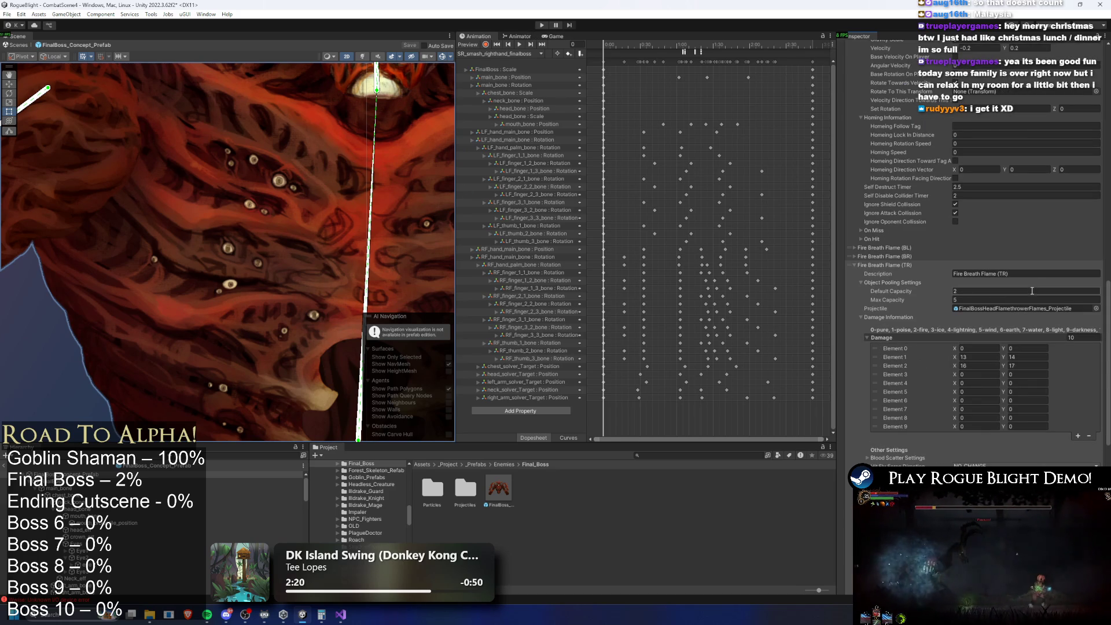
scroll(1030, 286, up, 3)
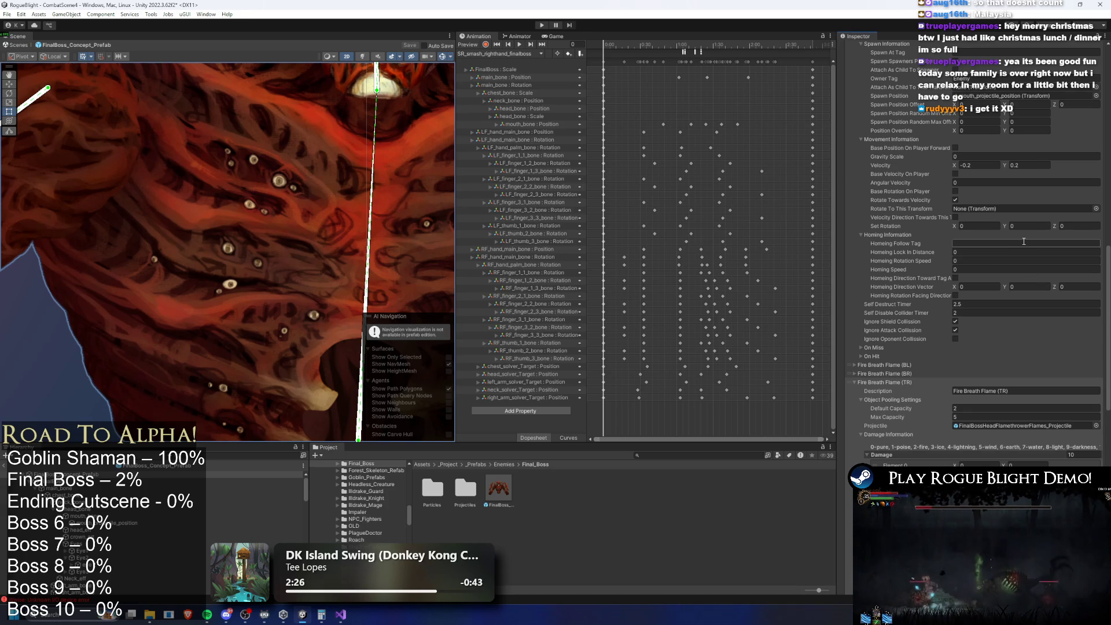
scroll(1024, 242, up, 10)
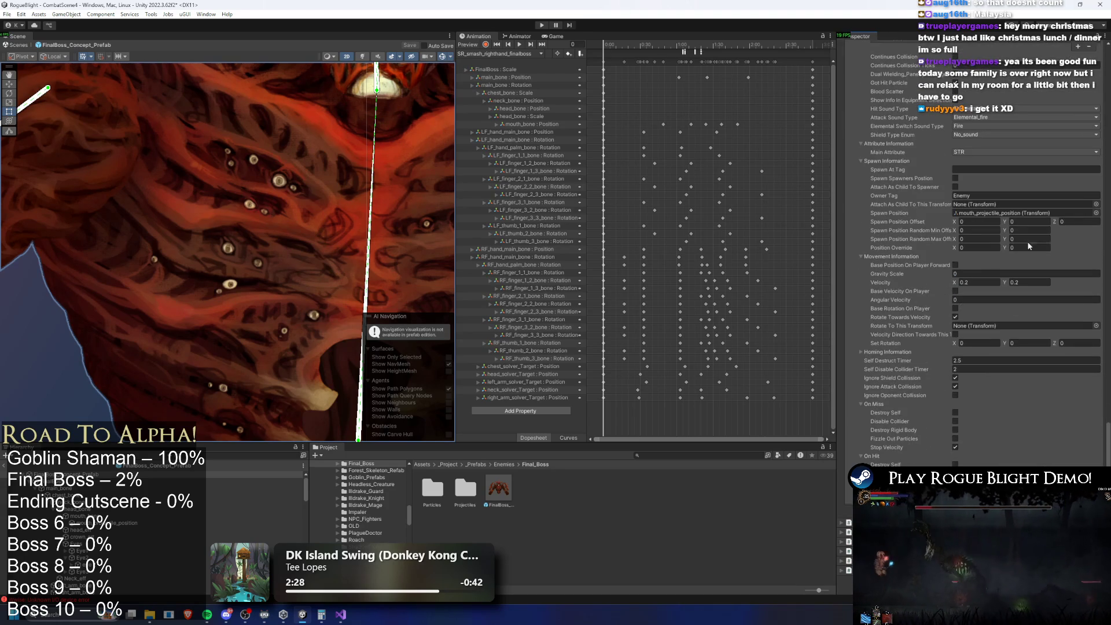
scroll(1032, 240, down, 8)
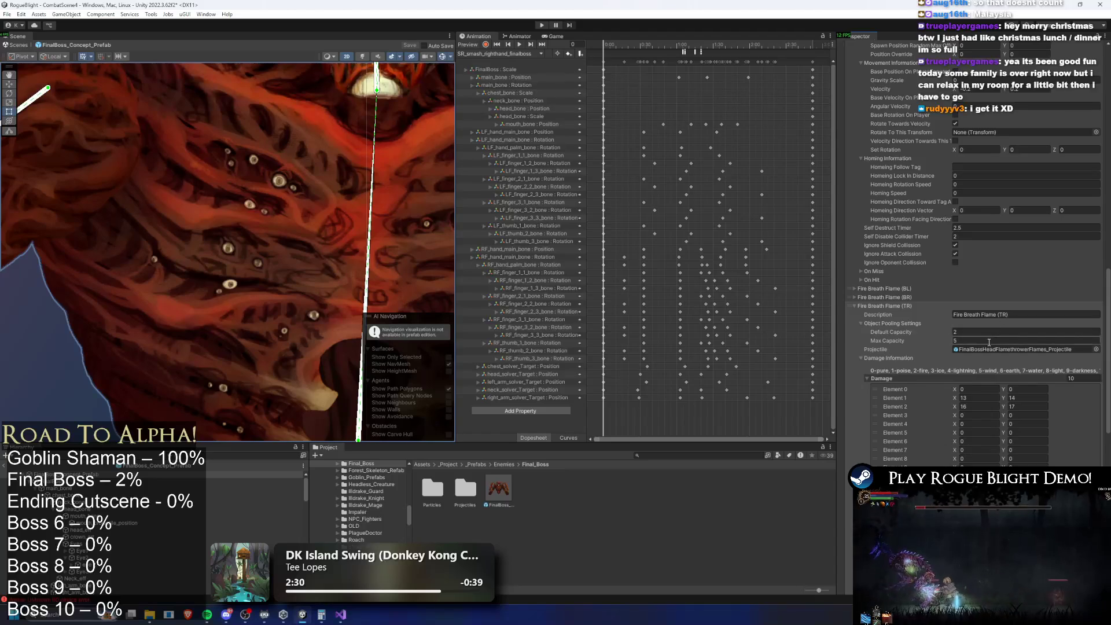
Locate the TR flame's projectile asset and assign the flame projectile to Fire Breath Flame (BR).
click(963, 349)
click(886, 297)
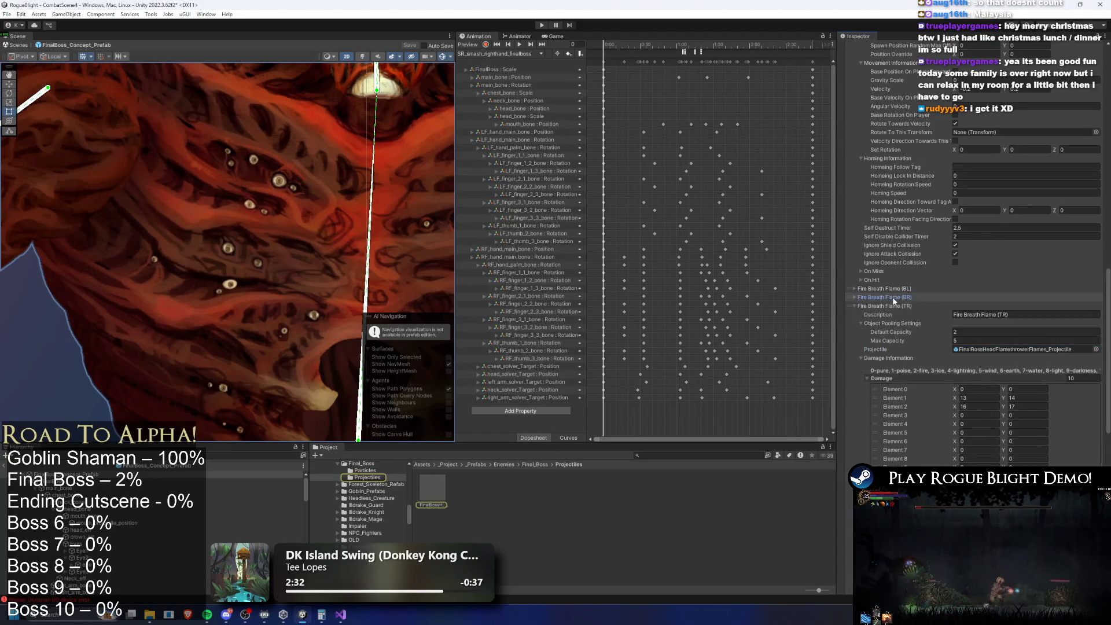
drag(1002, 307, 994, 326)
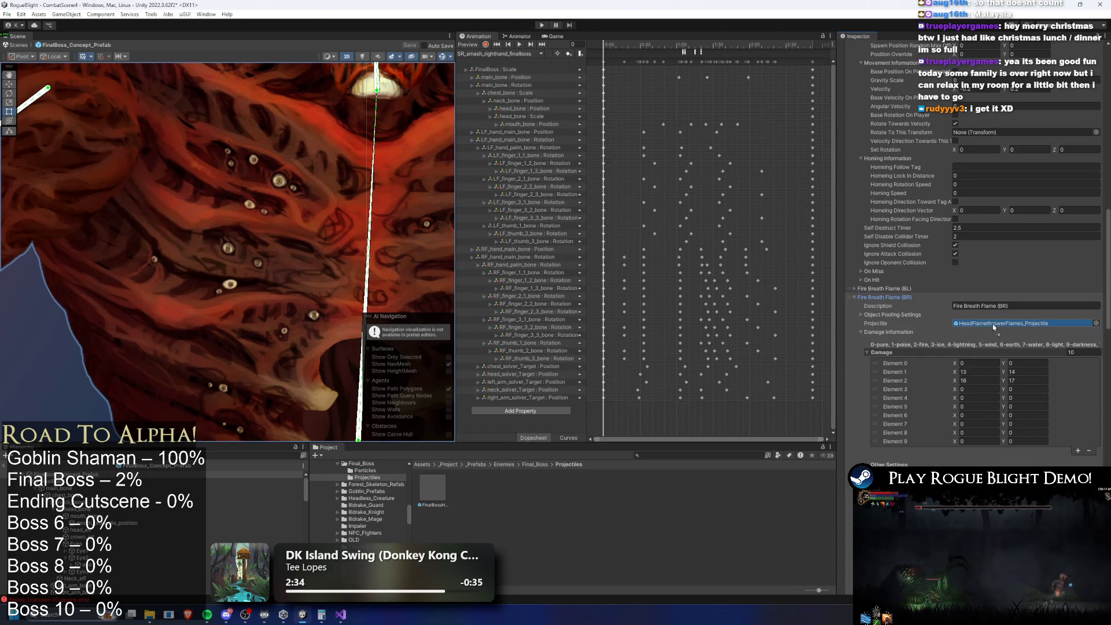
scroll(998, 328, up, 10)
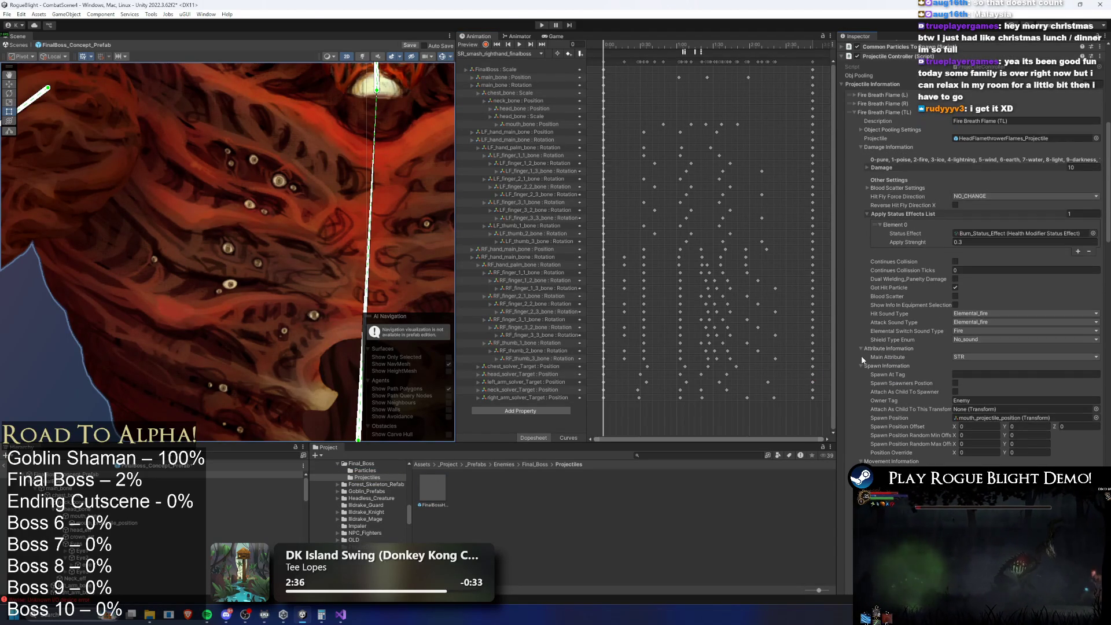
Assign FinalBossHeadFlamethrowerFlames_Projectile to the Fire Breath Flame (TL) and (BL) entries.
mouse_move(432, 487)
mouse_down()
mouse_move(897, 191)
mouse_move(1018, 138)
mouse_up()
click(898, 109)
click(912, 120)
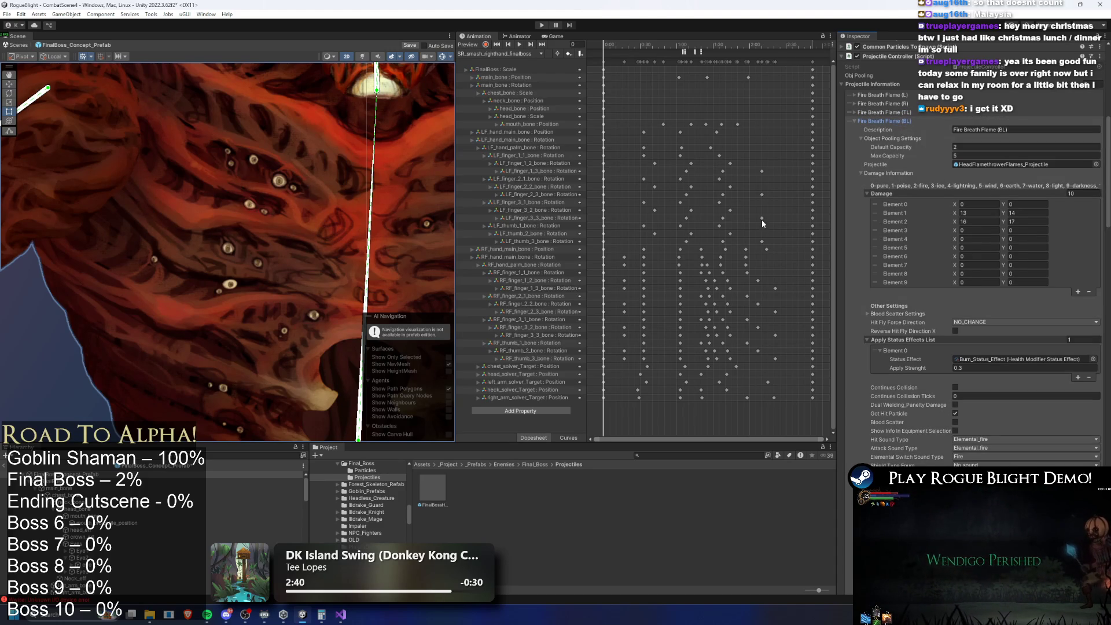
drag(463, 480, 1027, 206)
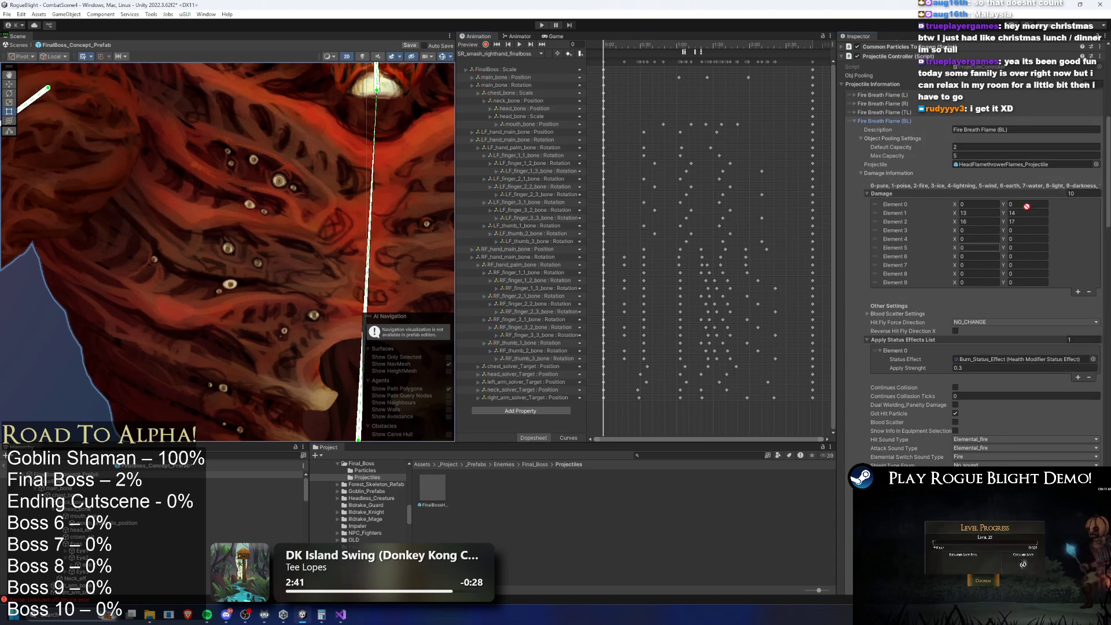
click(895, 123)
click(898, 128)
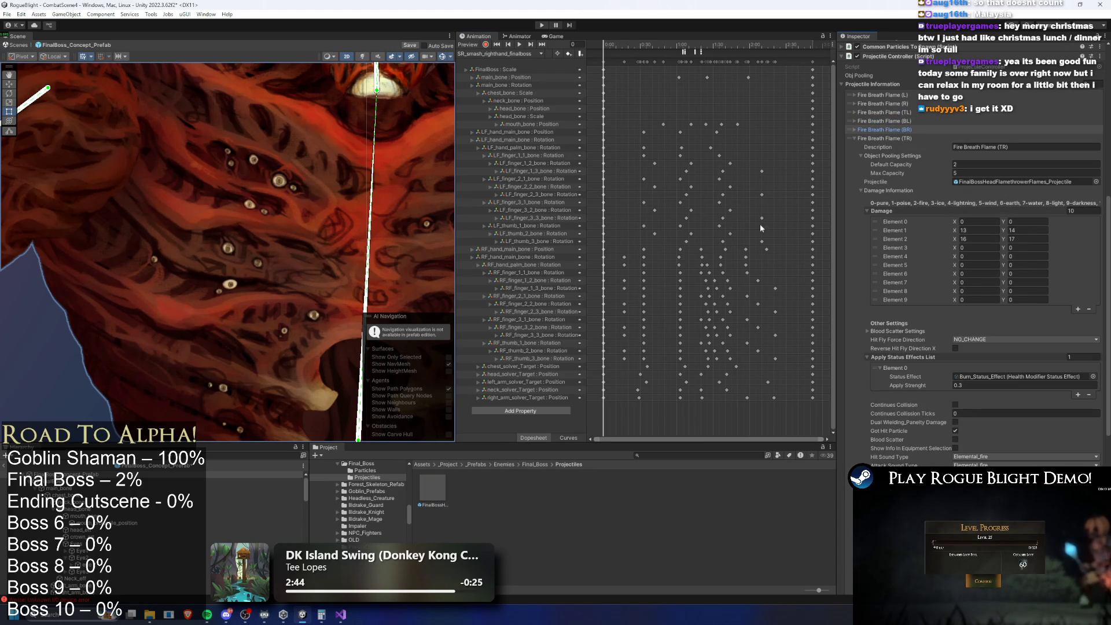
Check the Fire Breath Flame (TL), (R) and (L) entries, then start a playtest.
scroll(884, 137, up, 10)
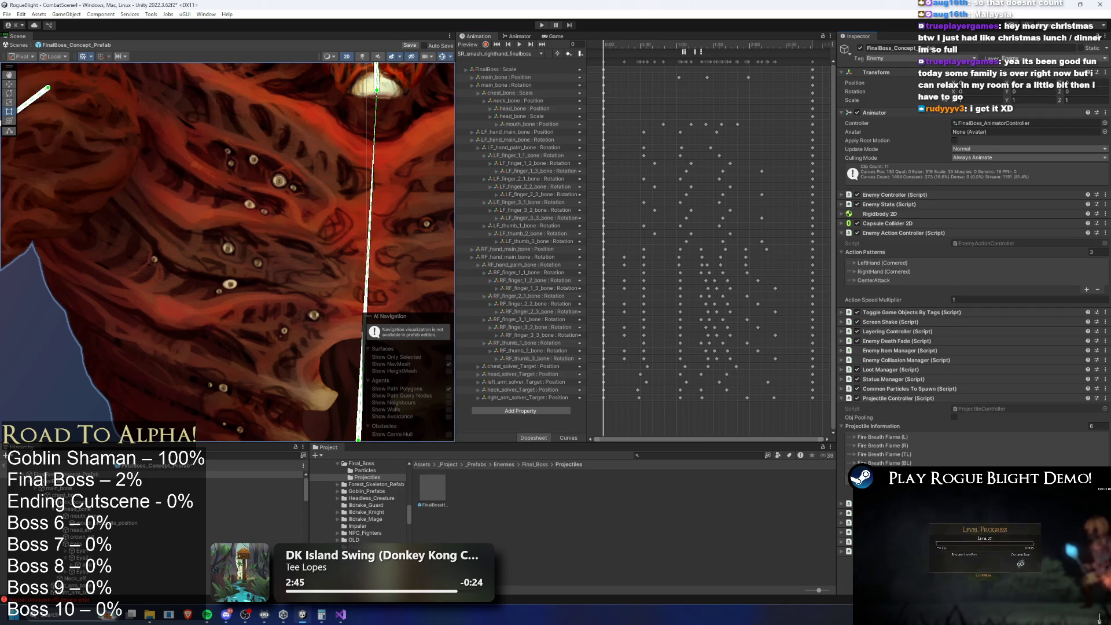
click(899, 456)
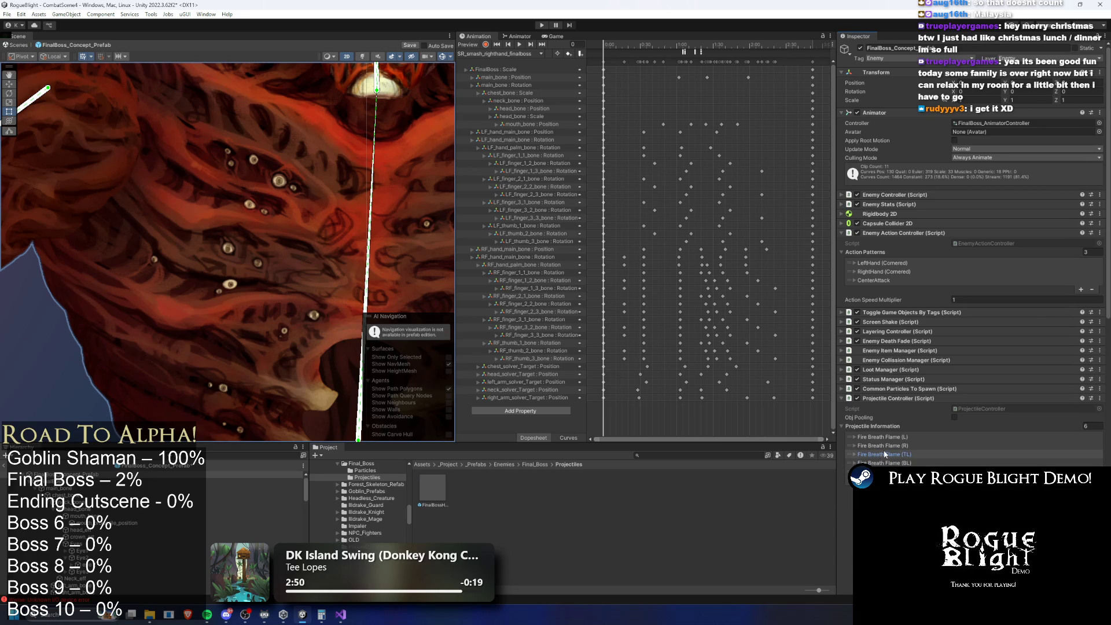
click(883, 445)
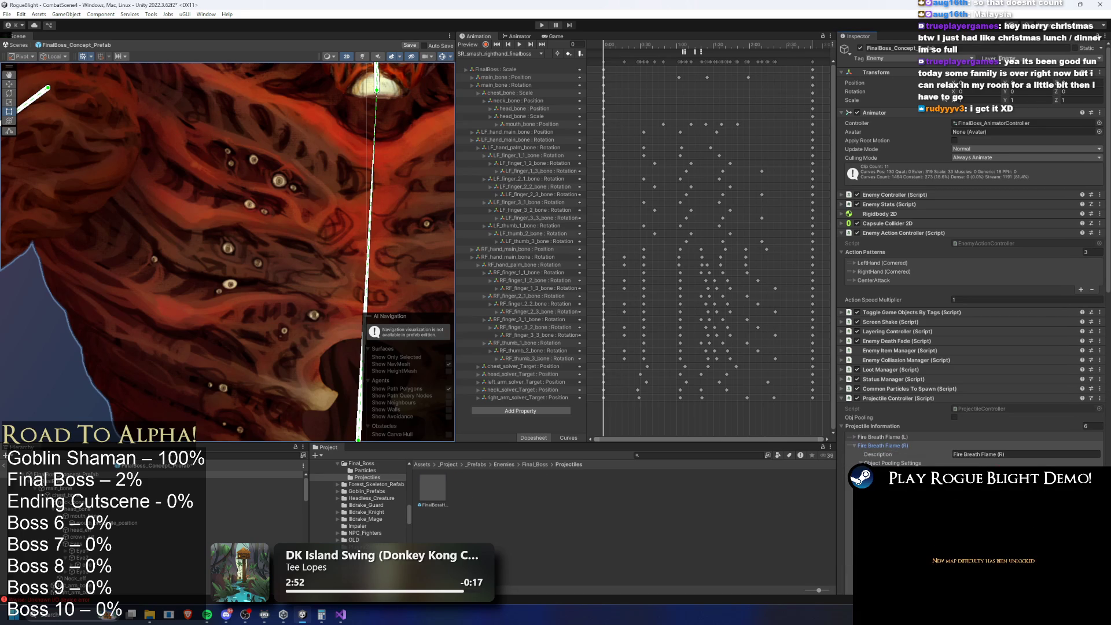
click(444, 487)
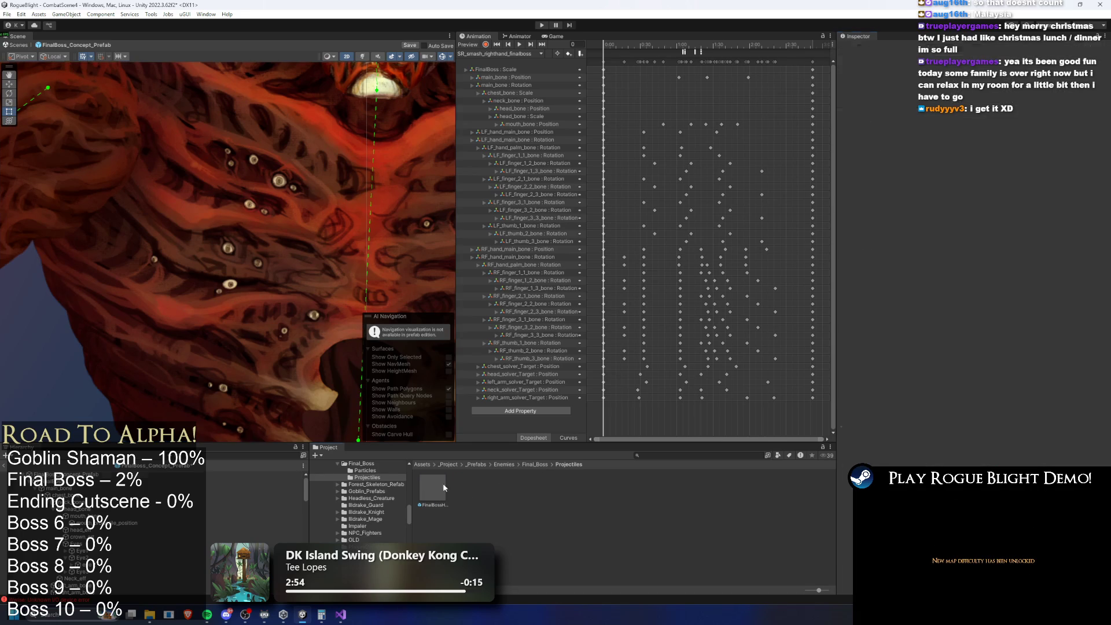
key(ctrl+z)
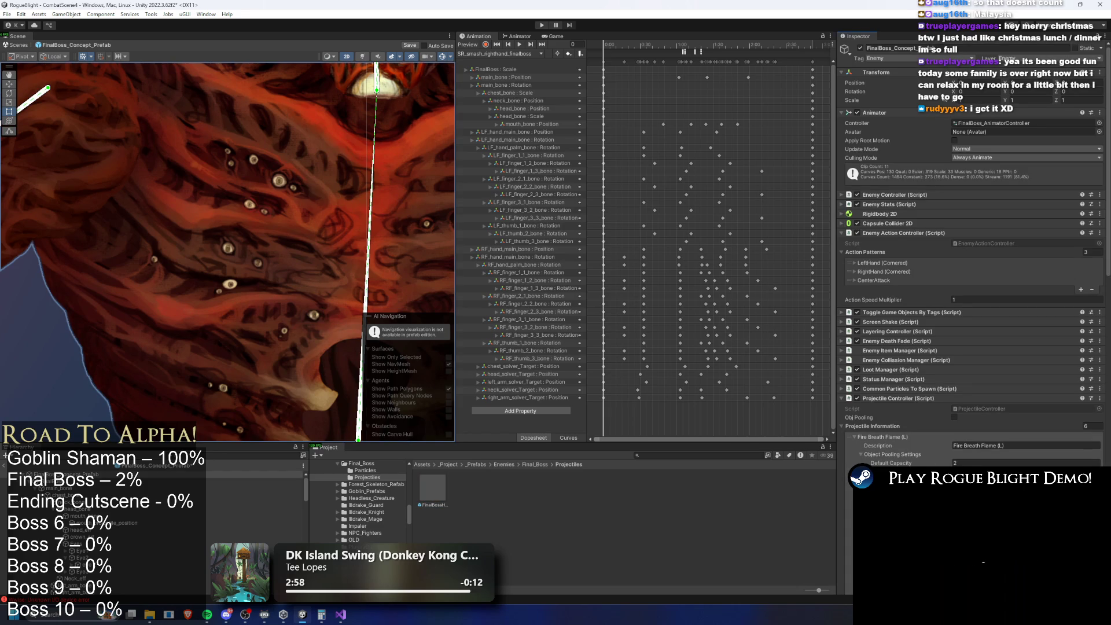
click(896, 439)
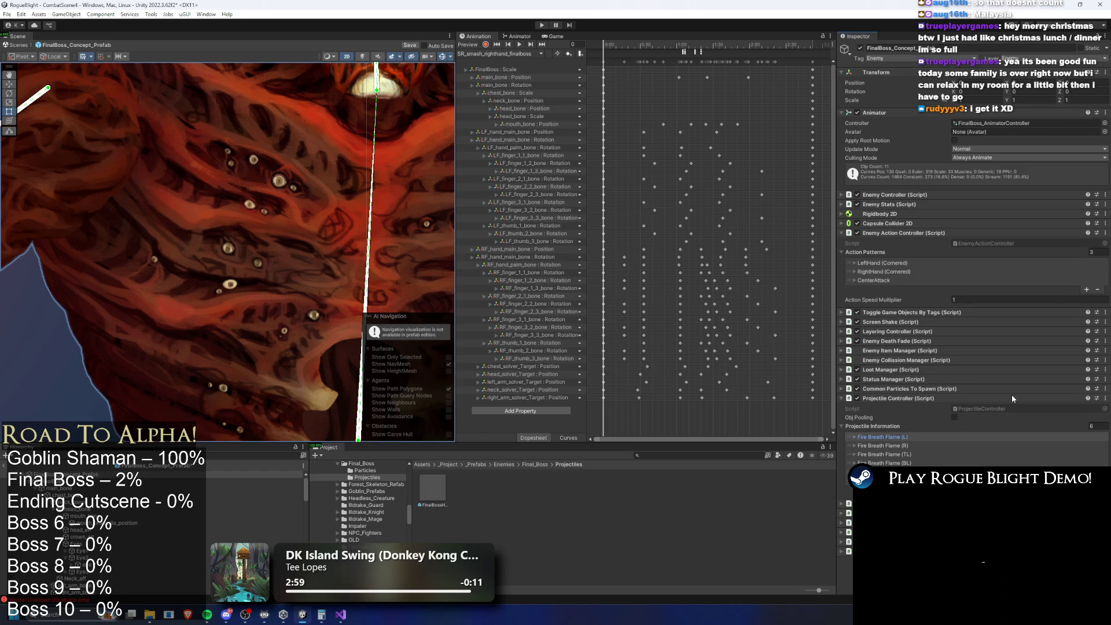
click(541, 25)
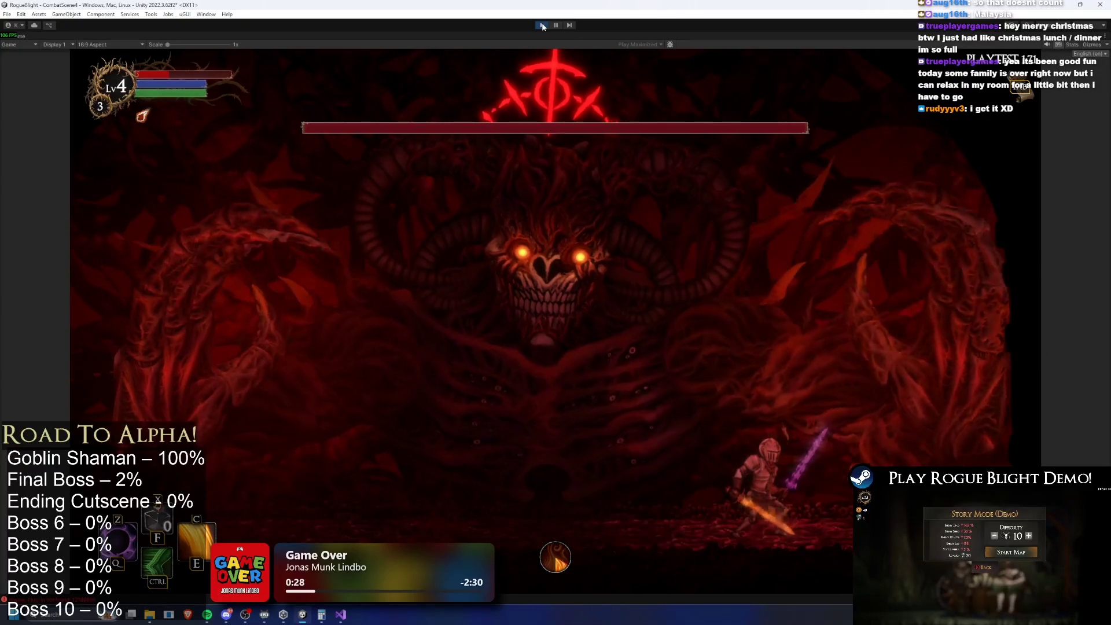
Dash the knight, enable F1 cheats, and dodge left and right through the boss's fire breath.
key(ctrl)
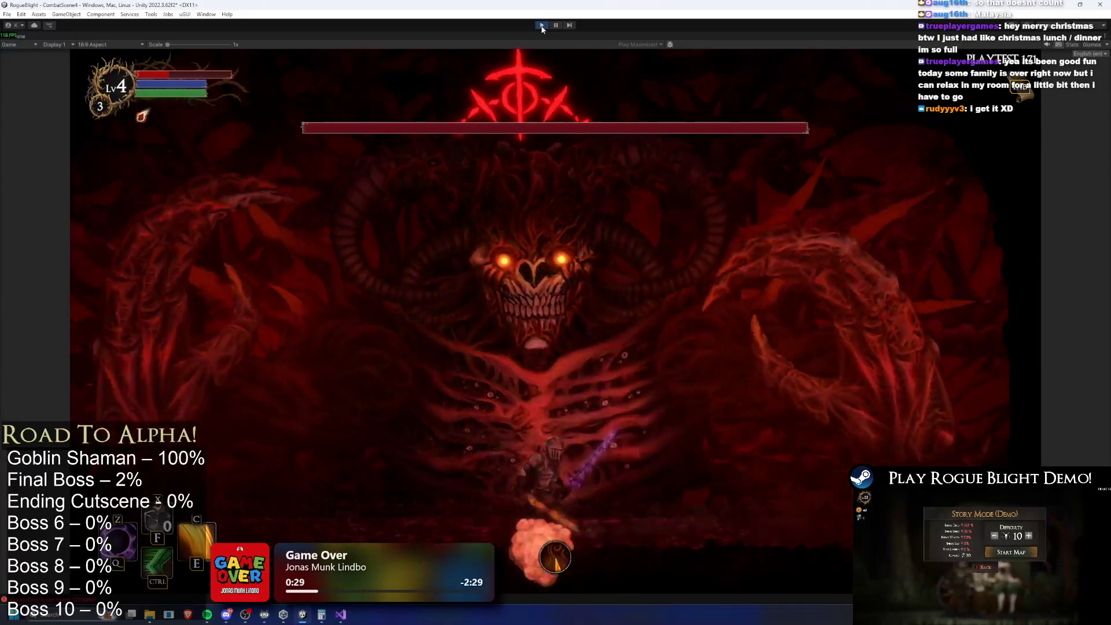
key(F1)
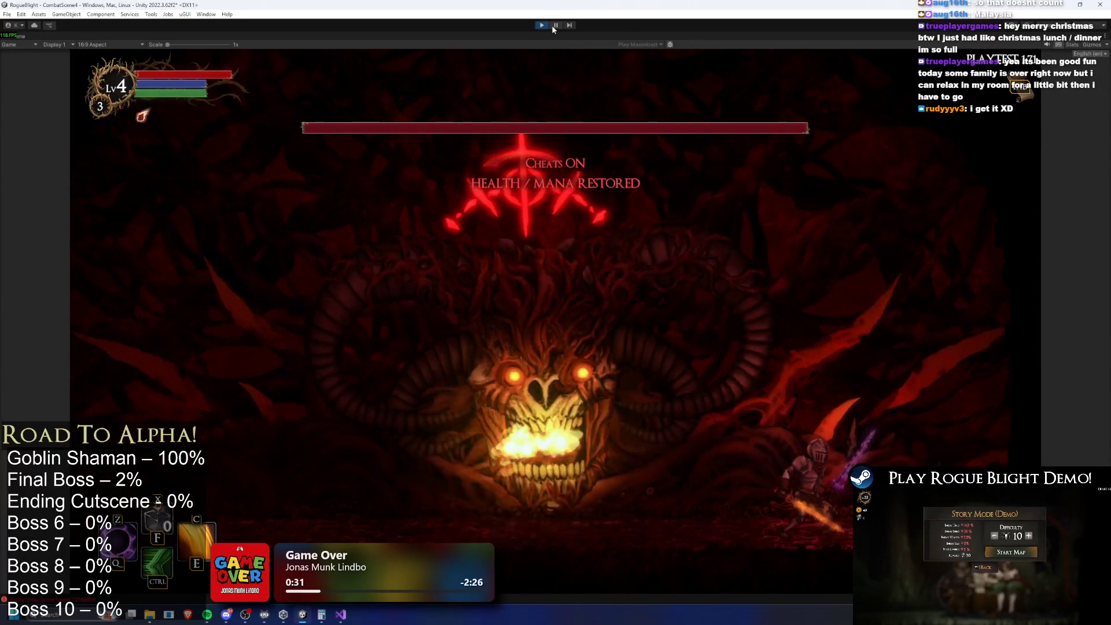
key(ctrl)
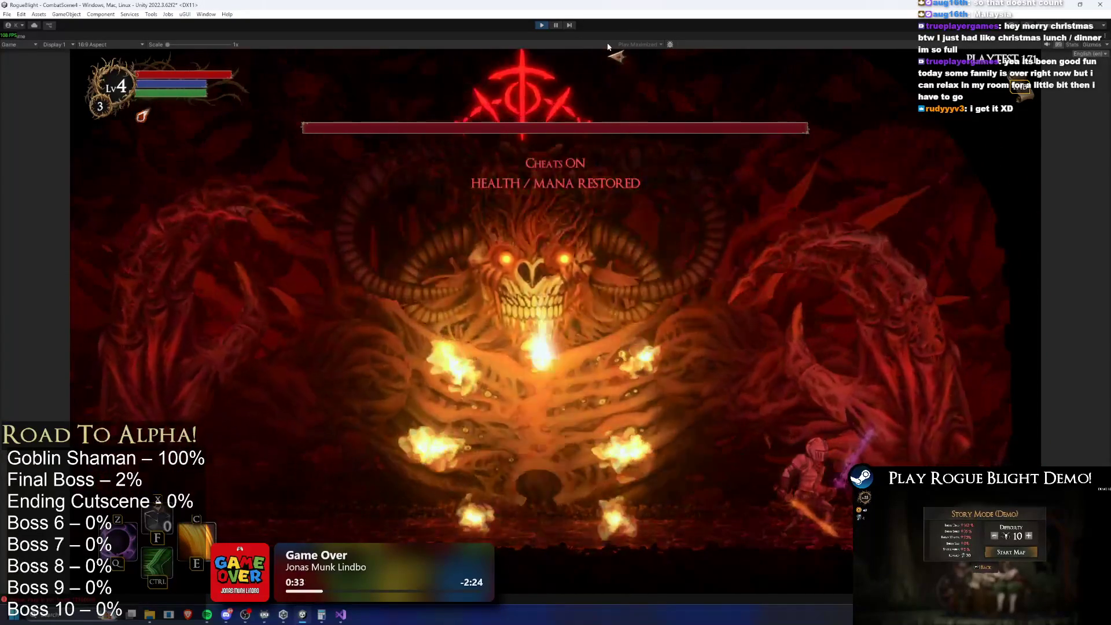
key(a)
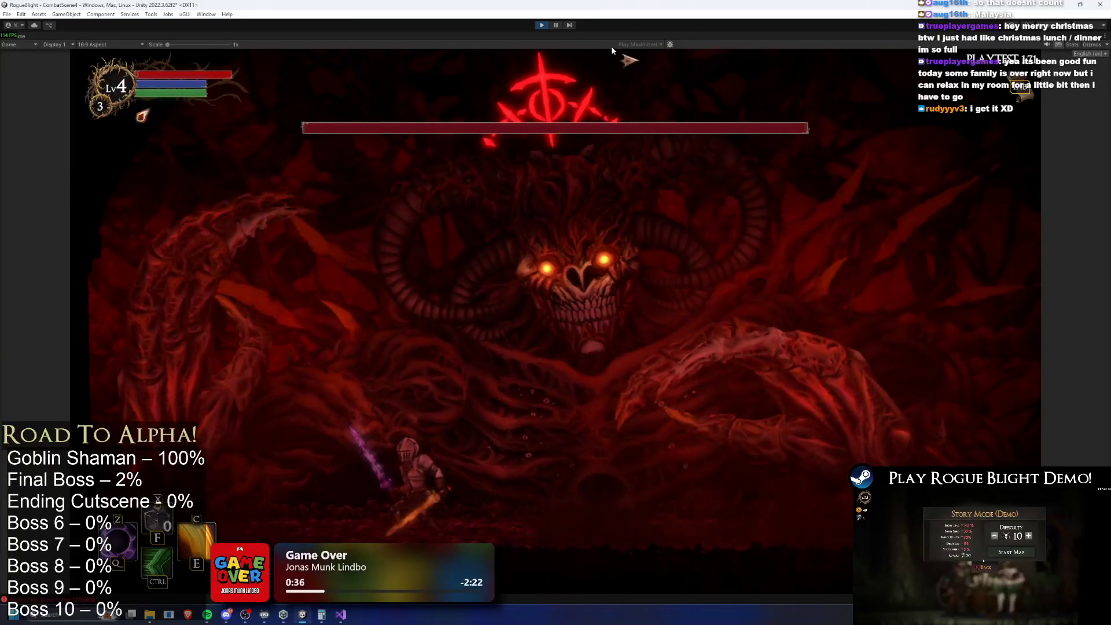
key(a)
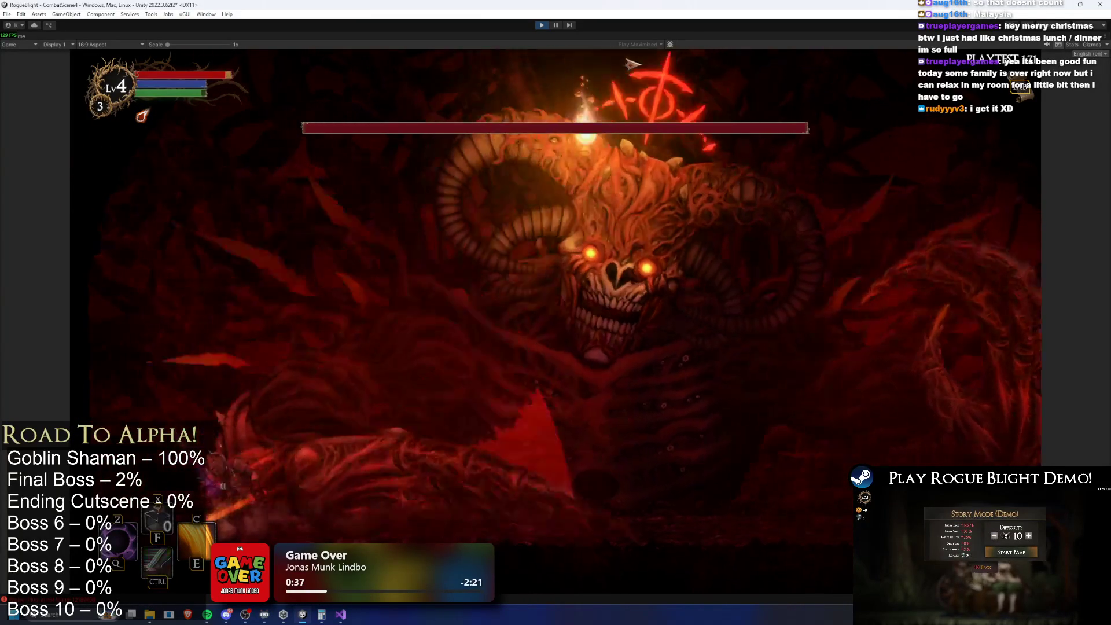
key(d)
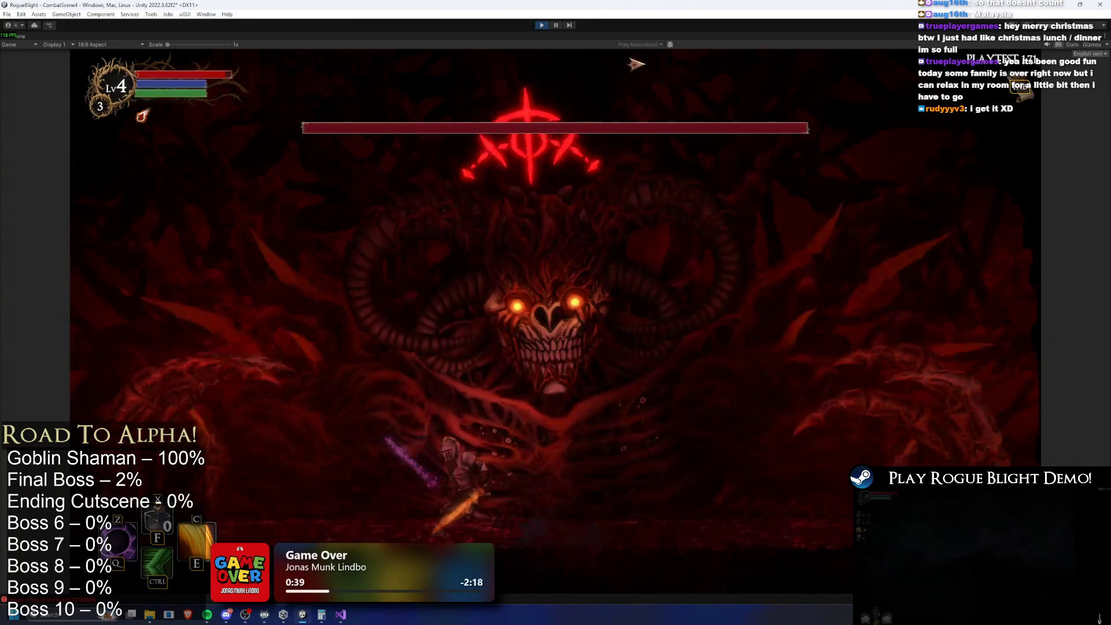
key(a)
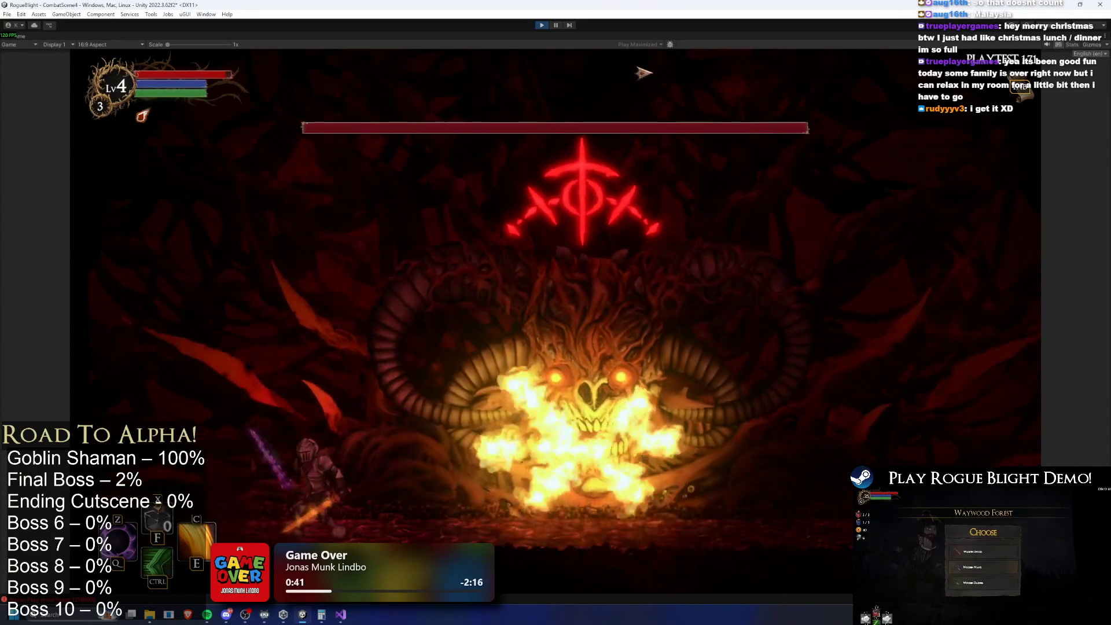
key(d)
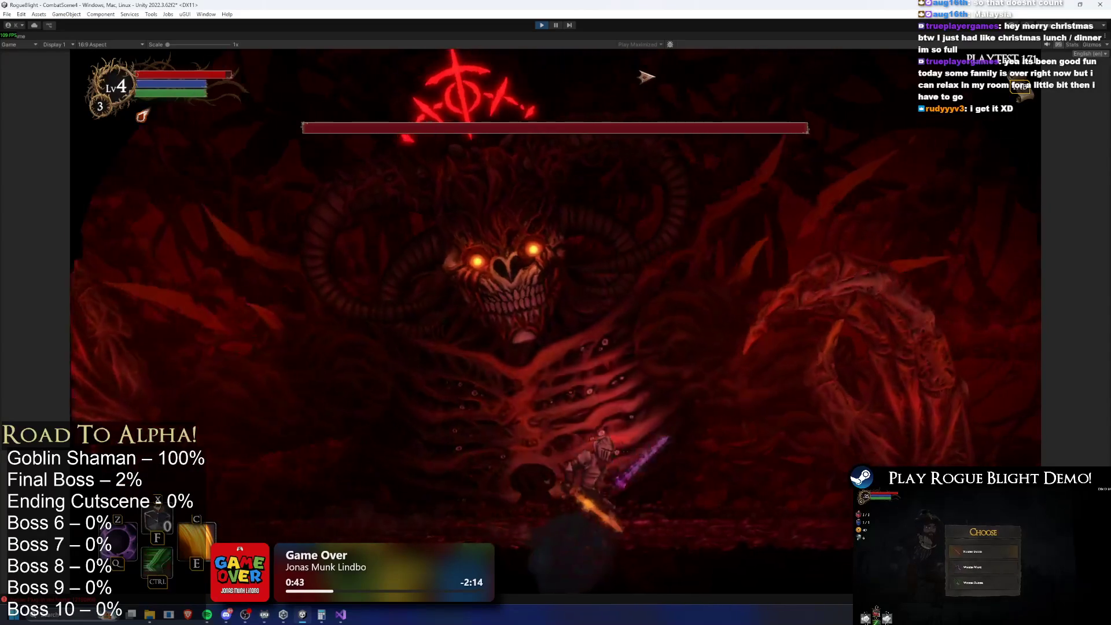
key(a)
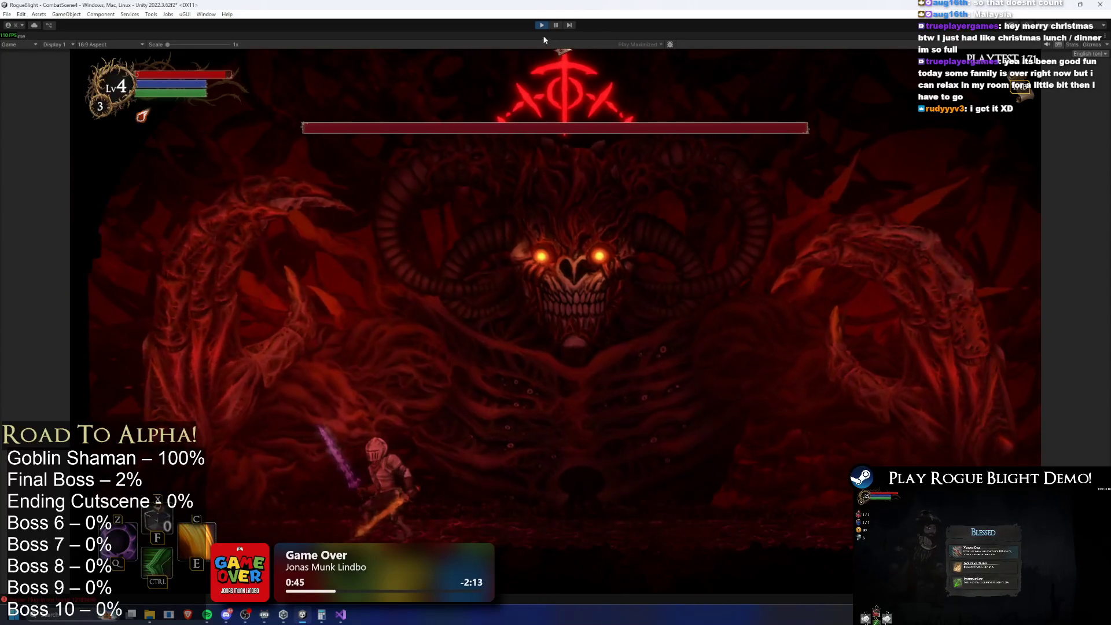
key(d)
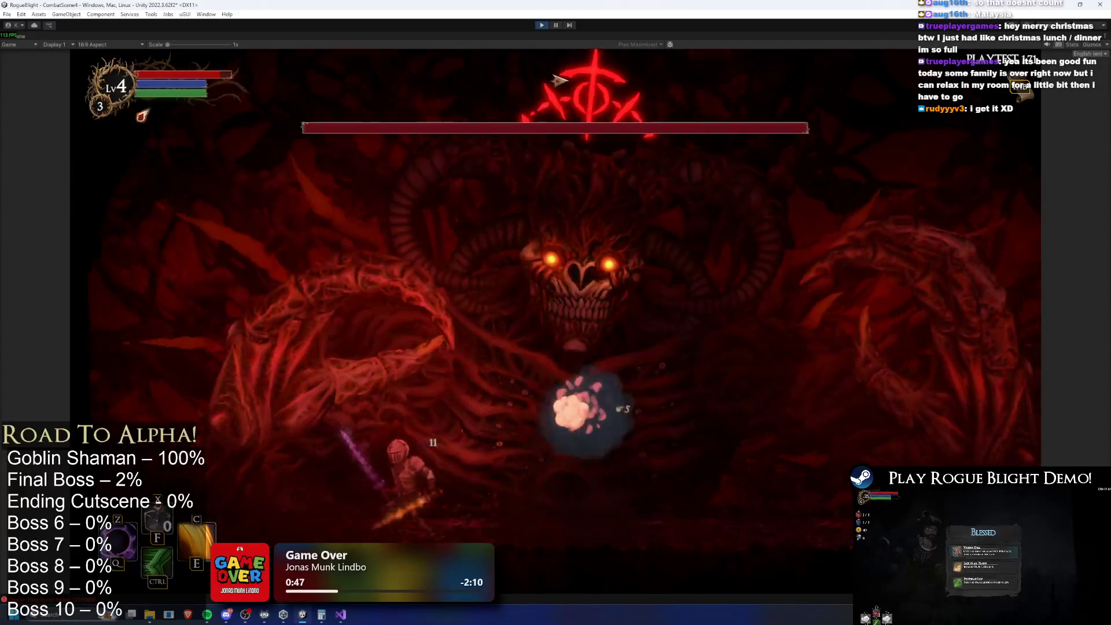
key(d)
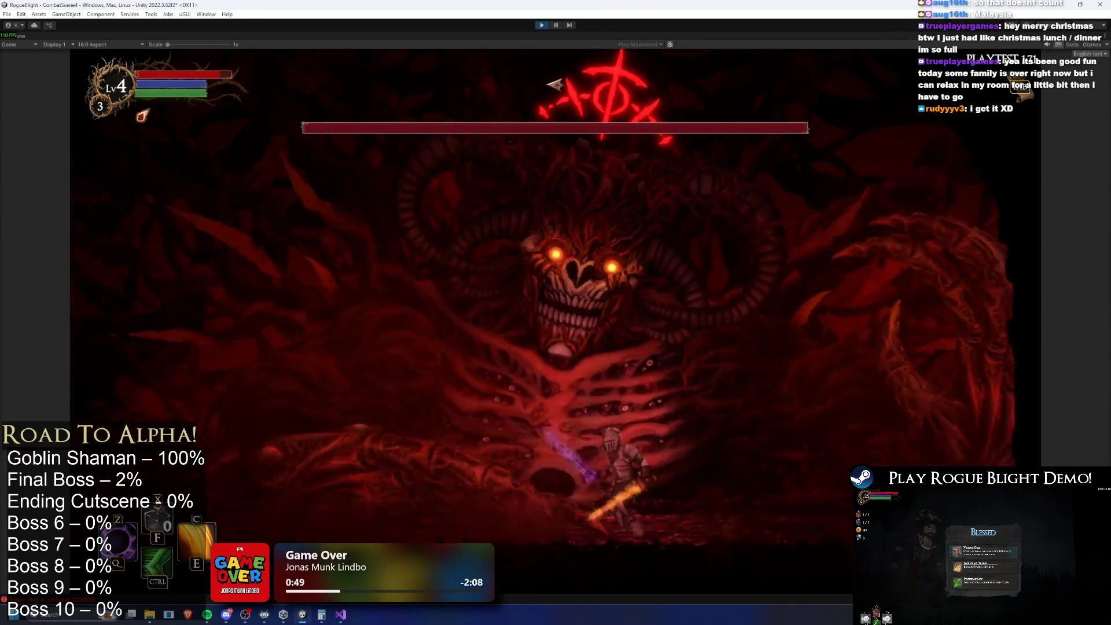
key(a)
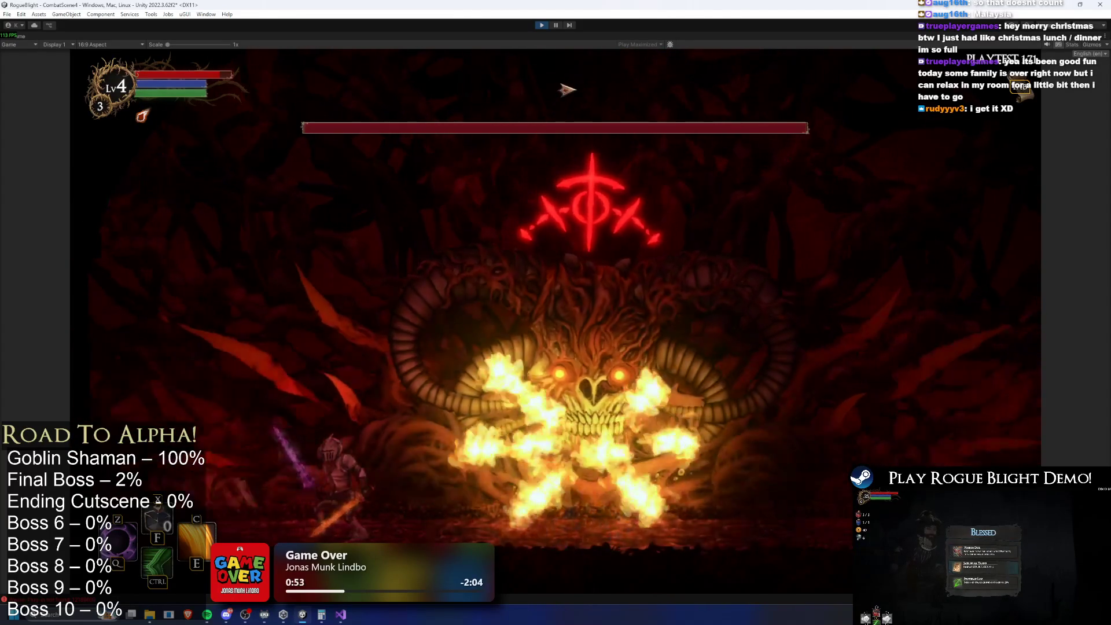
Dash the knight under the boss, restore health and mana with F1, then reposition near the centre.
key(d)
key(ctrl)
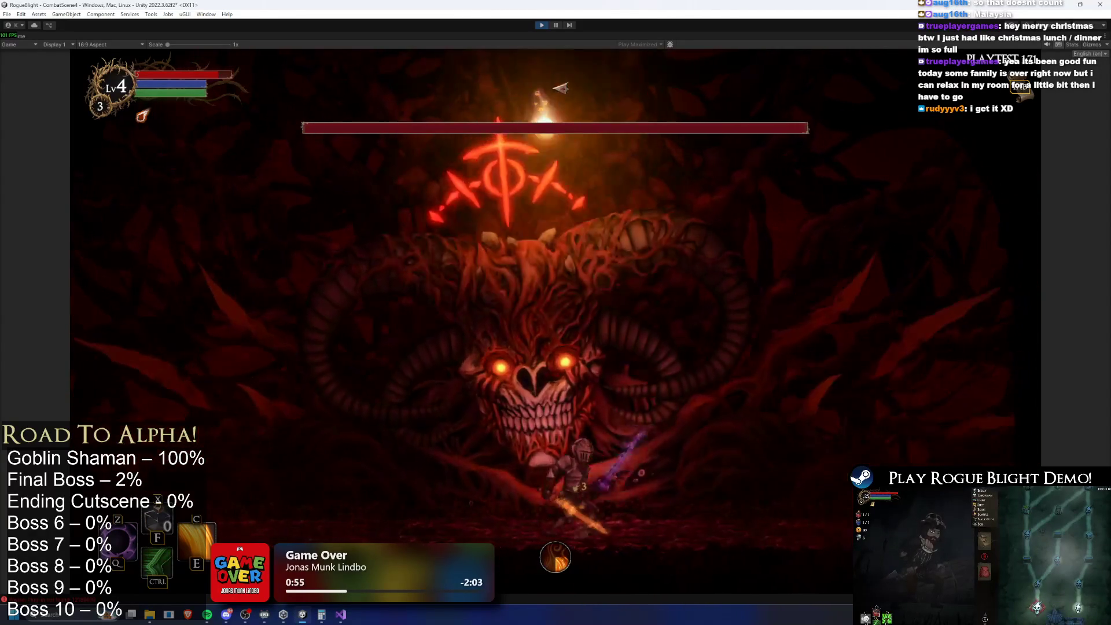
key(d)
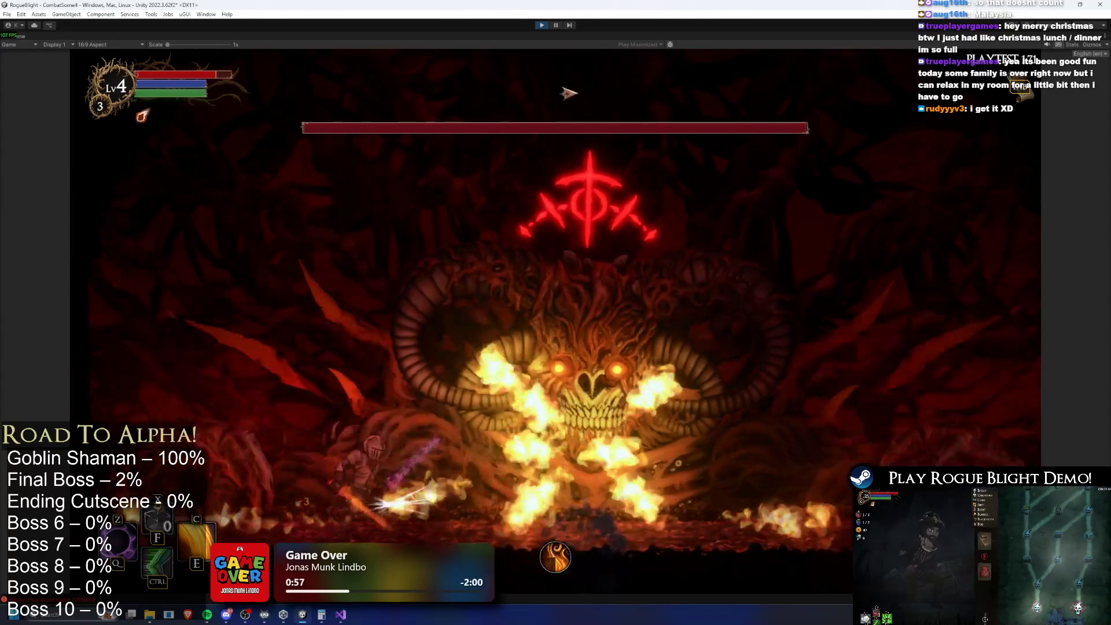
key(F1)
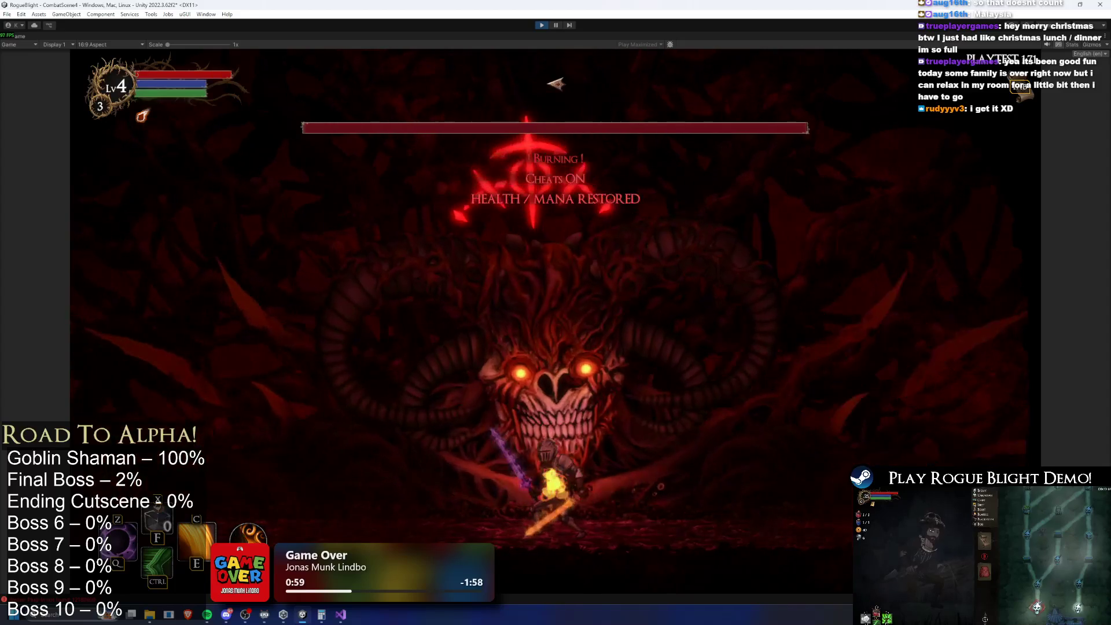
key(d)
key(a)
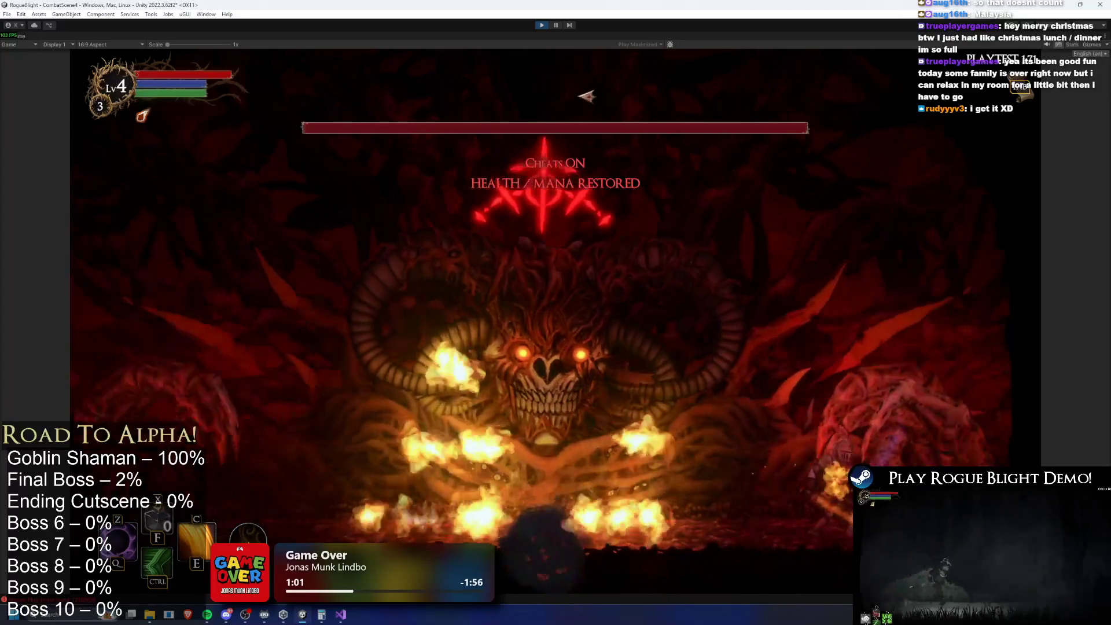
key(a)
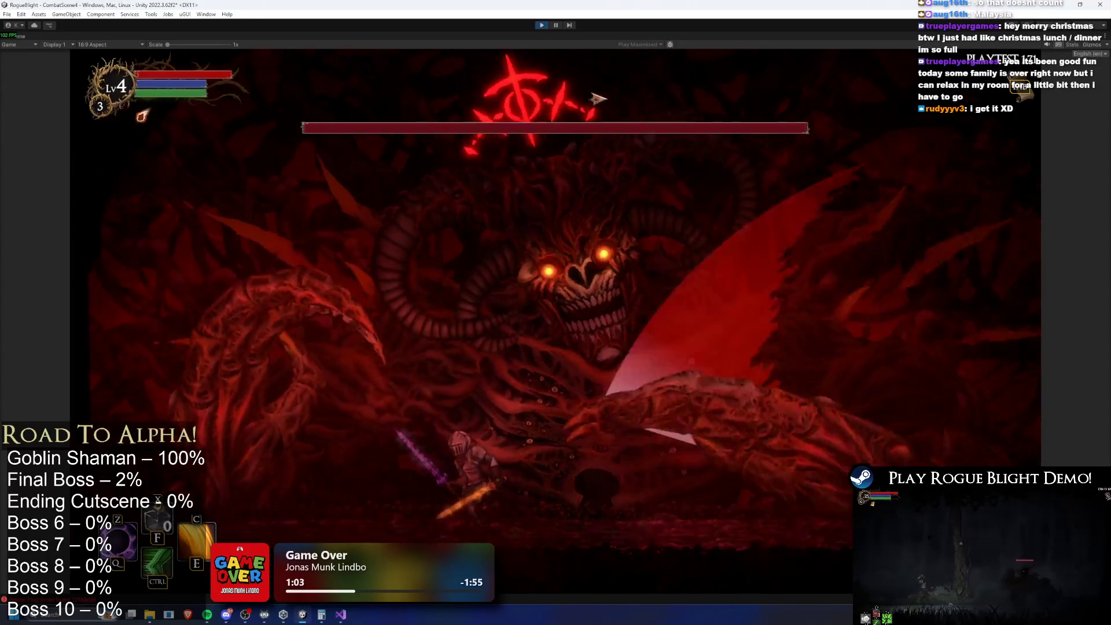
key(d)
key(a)
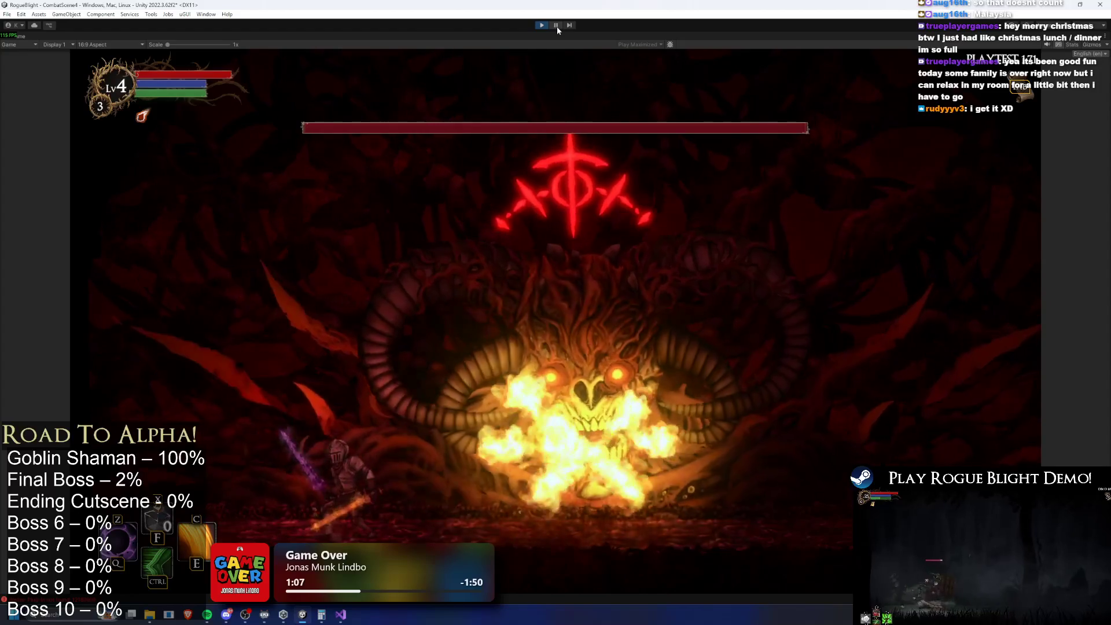
Stop the playtest and open the FinalBossHeadFlamethrowerFlames projectile prefab.
click(556, 26)
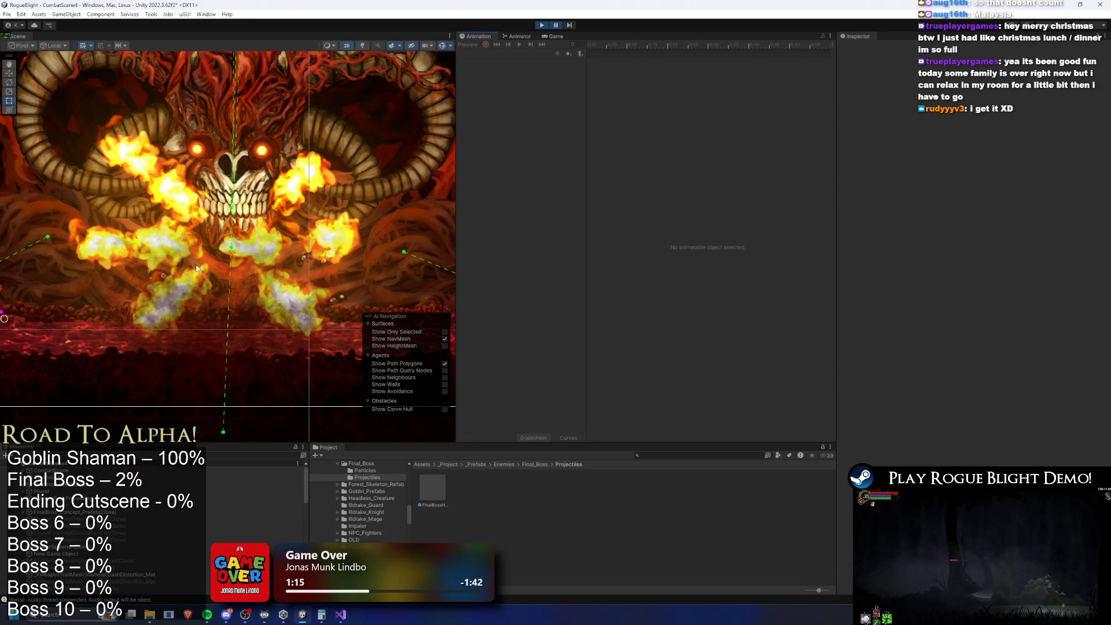
click(543, 25)
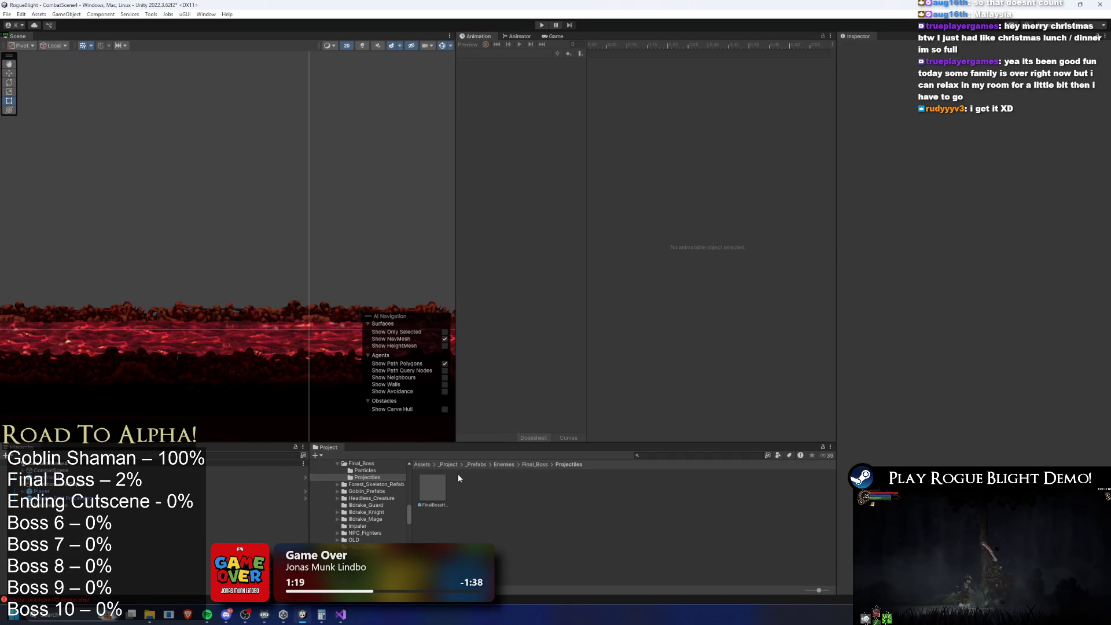
double_click(433, 485)
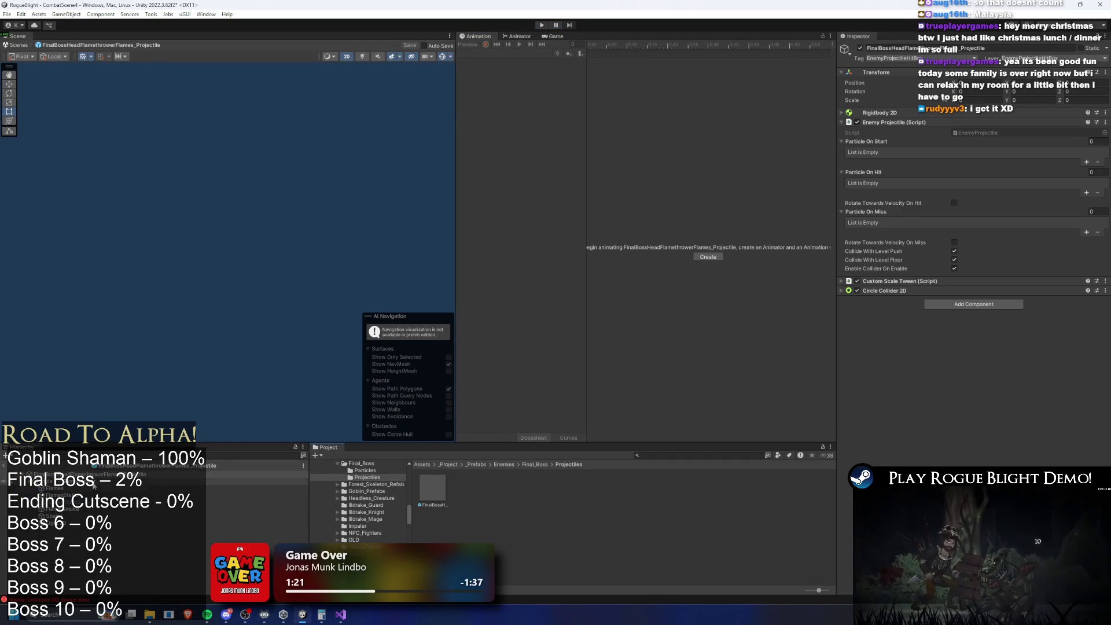
Go back up to the Final_Boss folder and open FinalBoss_Concept_Prefab for editing.
click(541, 474)
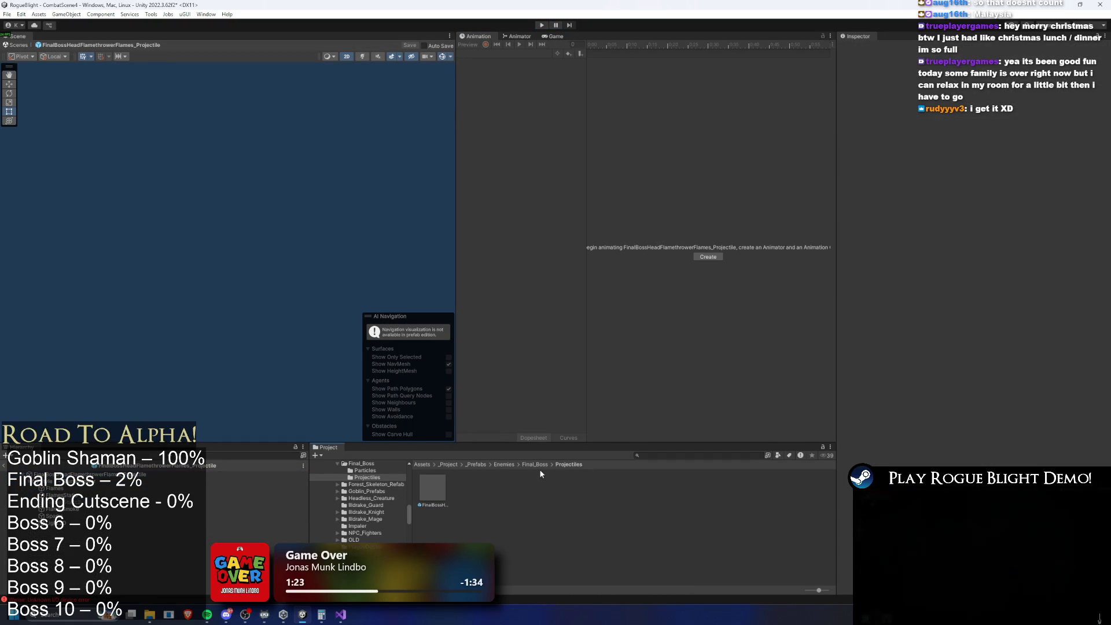
click(535, 464)
double_click(498, 488)
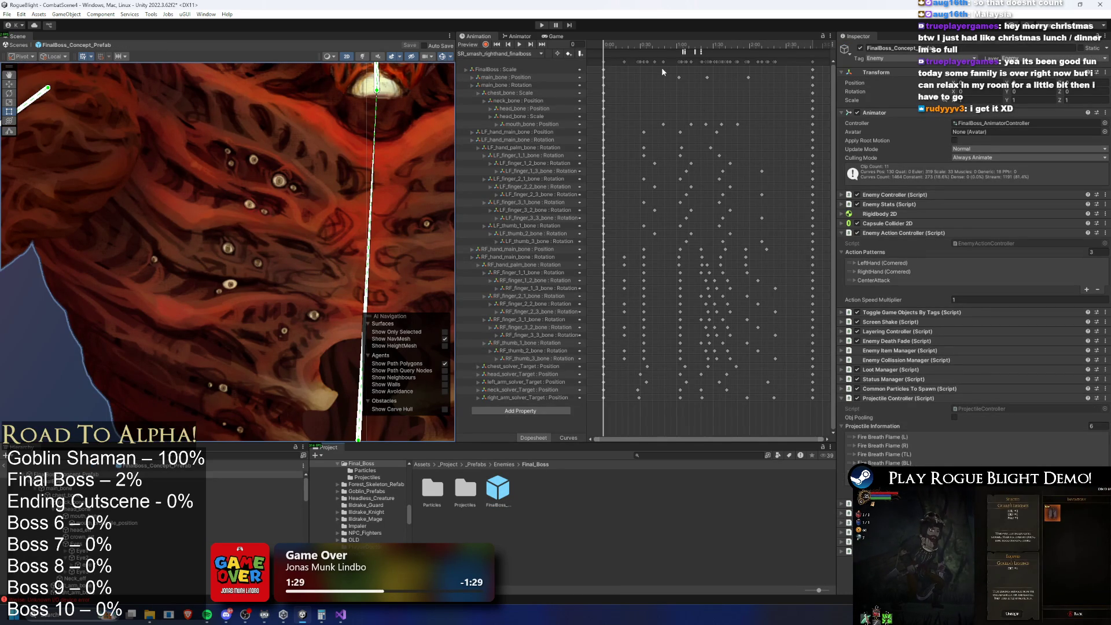
Switch the Animation window to the SR_face_breath_finalboss clip.
click(513, 53)
click(522, 101)
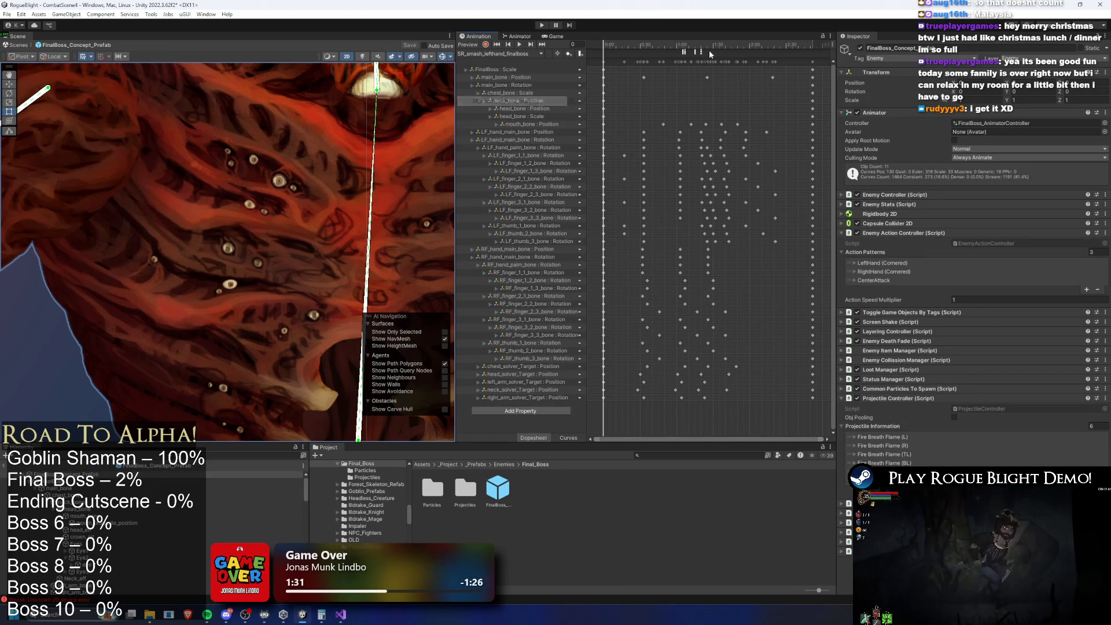
click(471, 54)
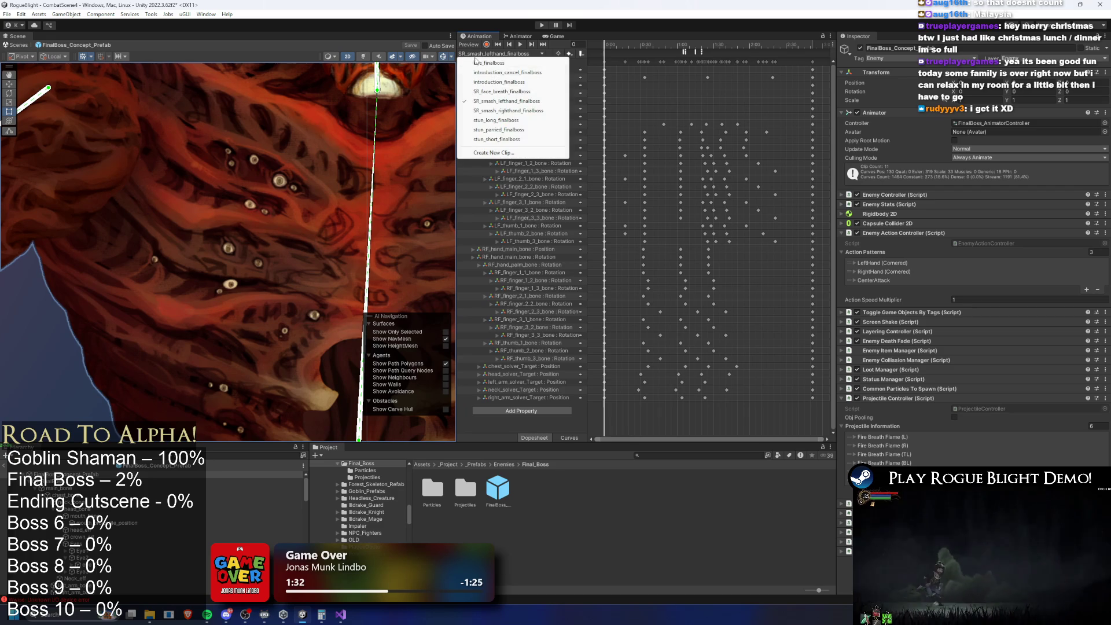
click(504, 91)
Inspect the clip's SpawnProjectile events, moving to the next one with Int value 5.
click(678, 52)
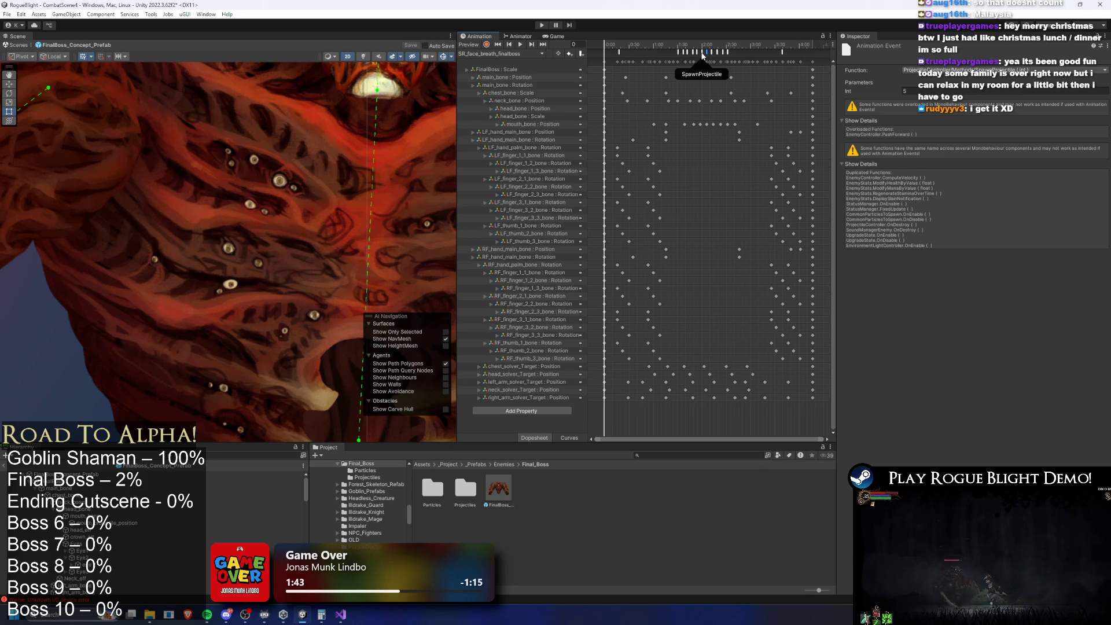
scroll(732, 74, up, 2)
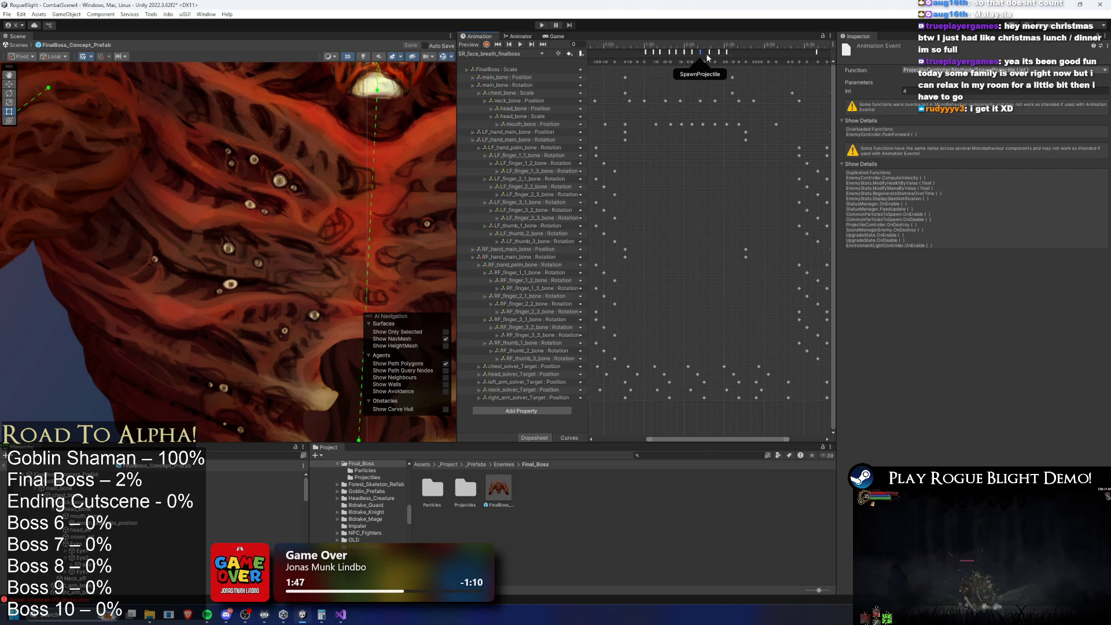
click(692, 52)
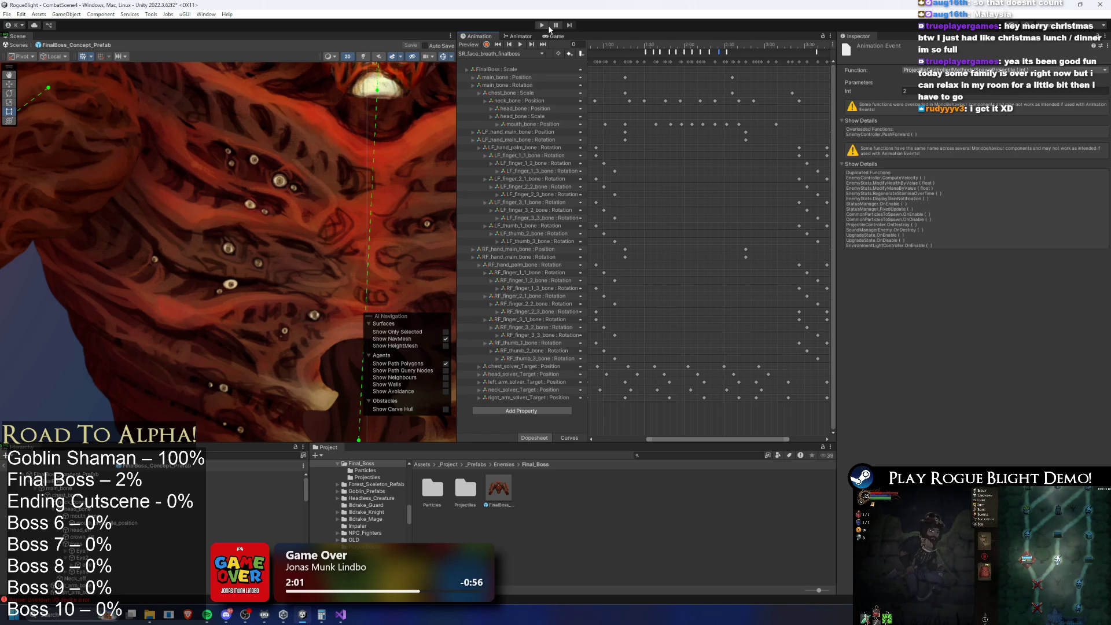
Start Play mode, ignoring the Prefab Mode warning, and enable F1 cheats.
click(546, 26)
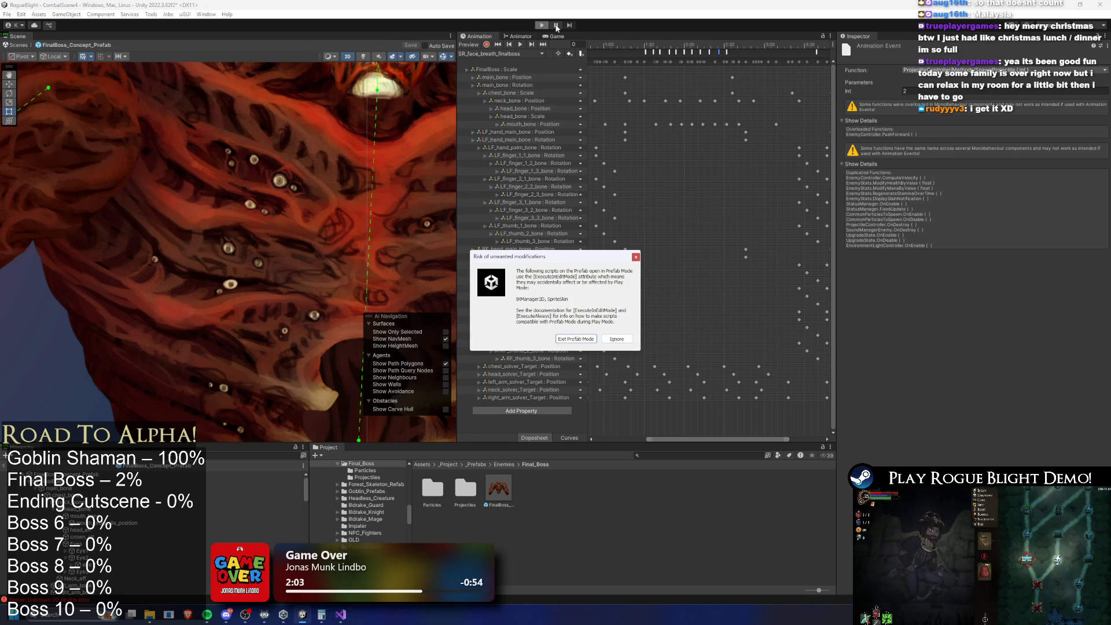
click(556, 26)
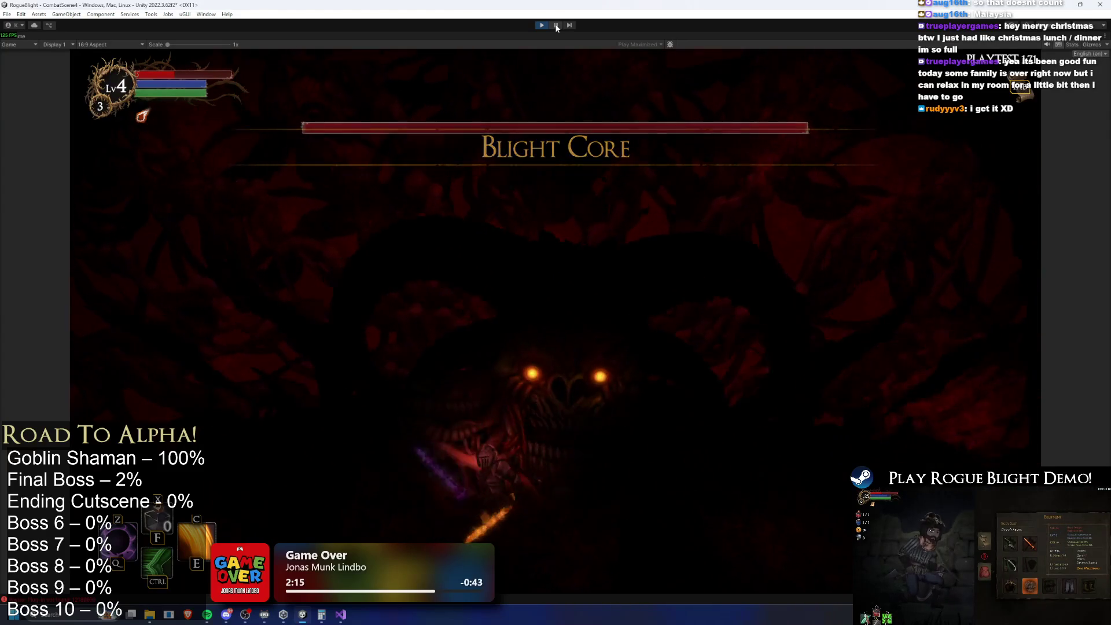
key(F1)
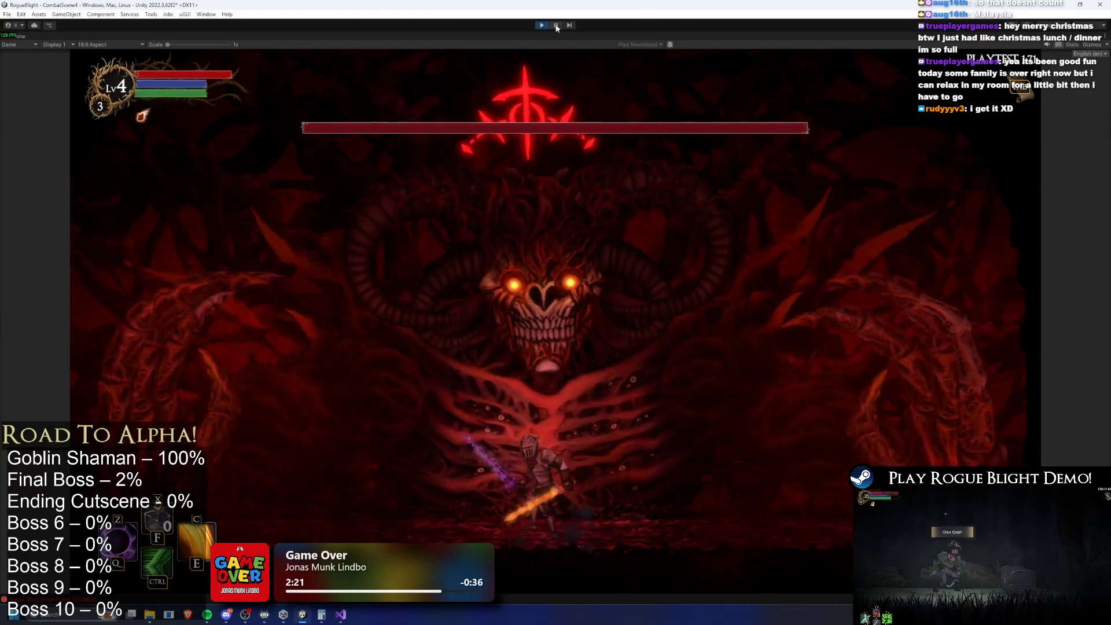
Dodge left and right beneath the boss's face while it breathes fire.
key(Left)
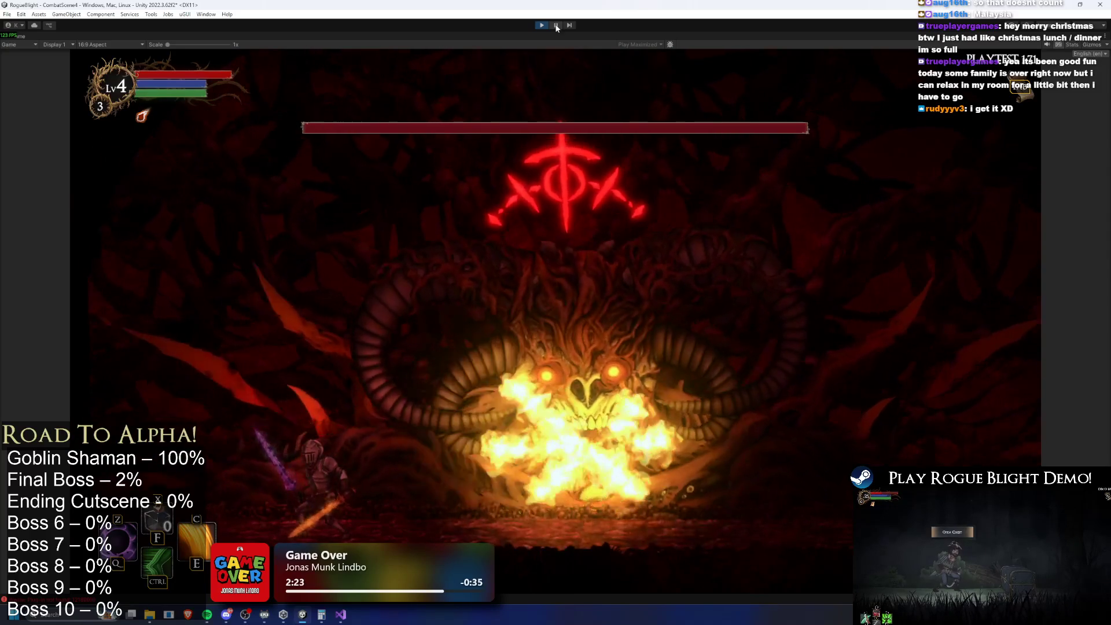
key(d)
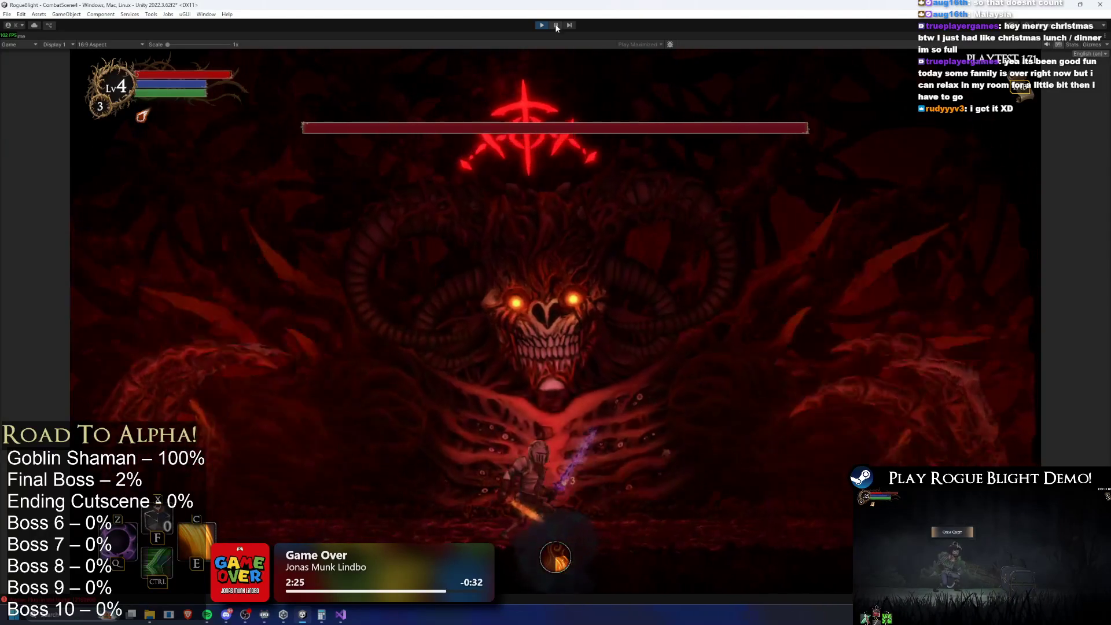
key(a)
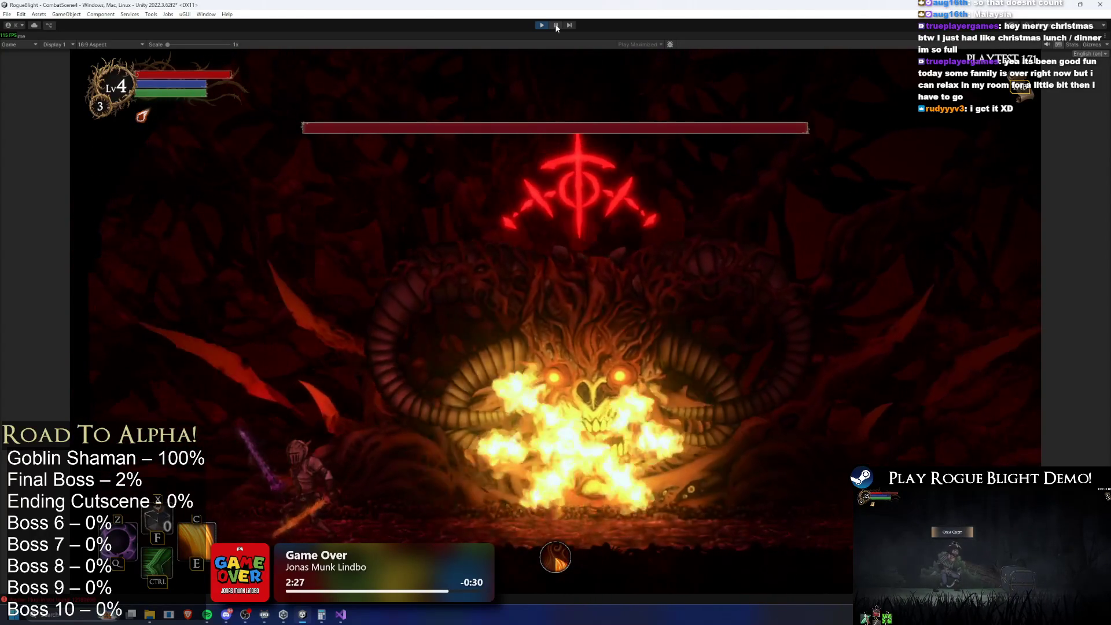
key(d)
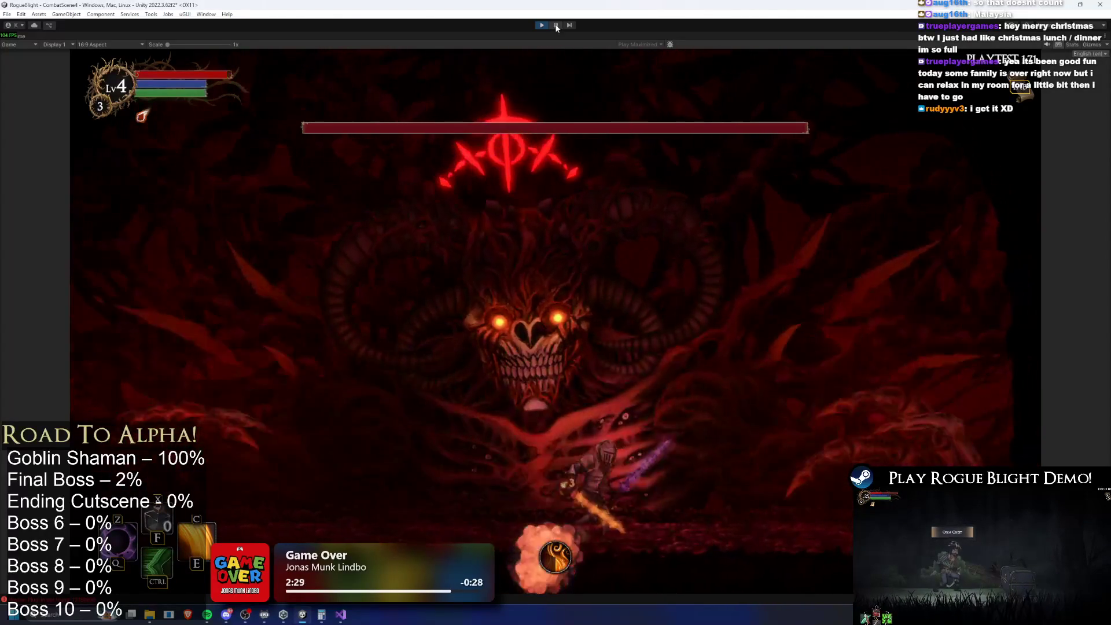
key(a)
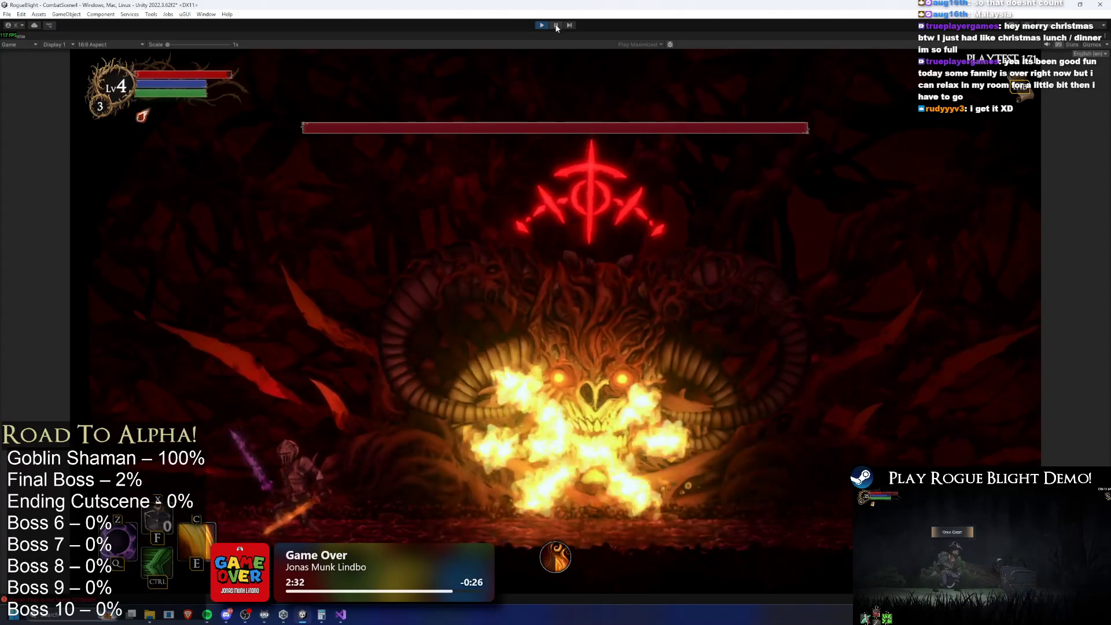
key(d)
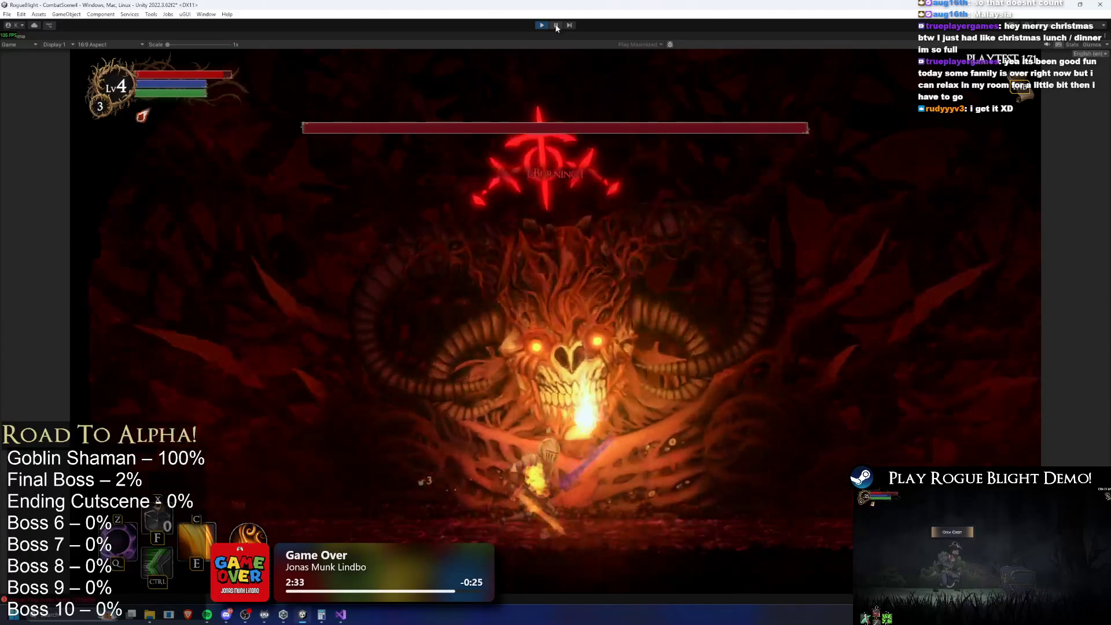
key(d)
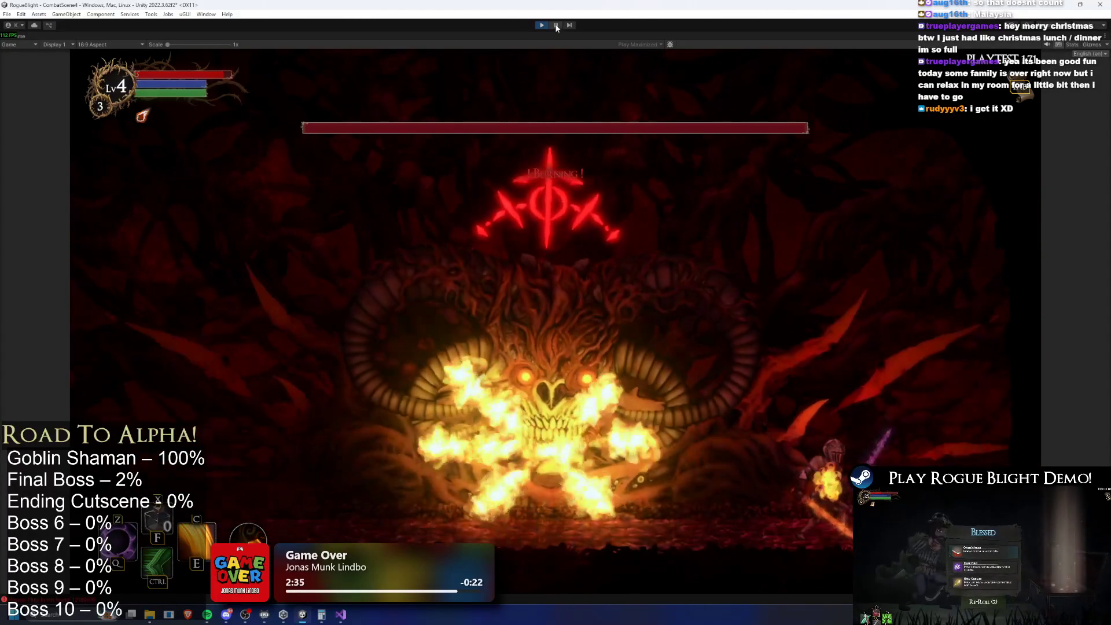
key(a)
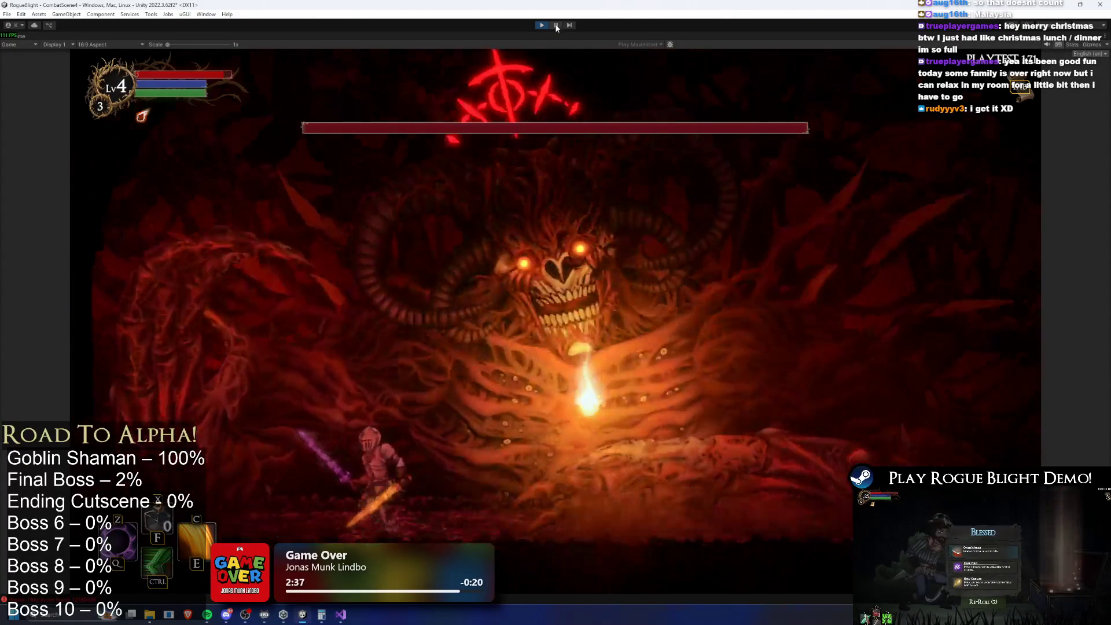
key(d)
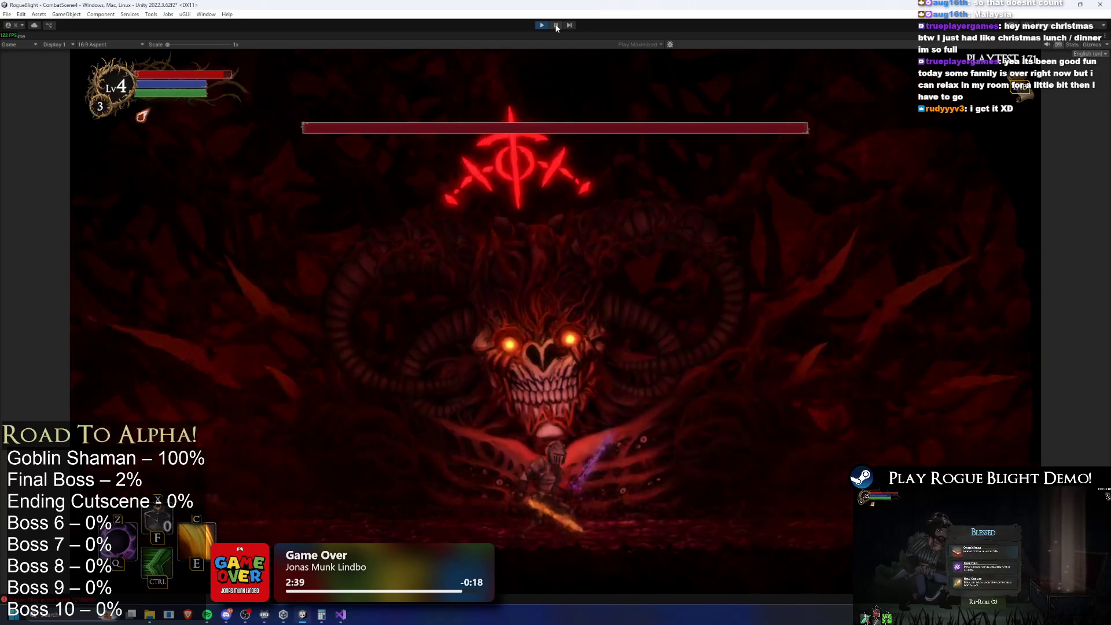
key(a)
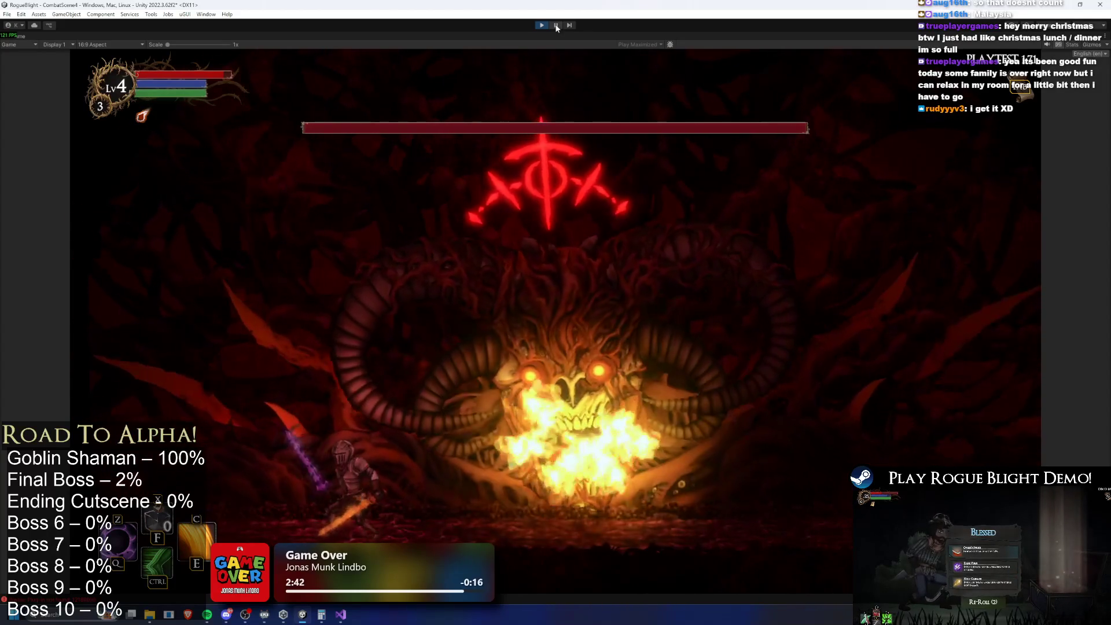
key(d)
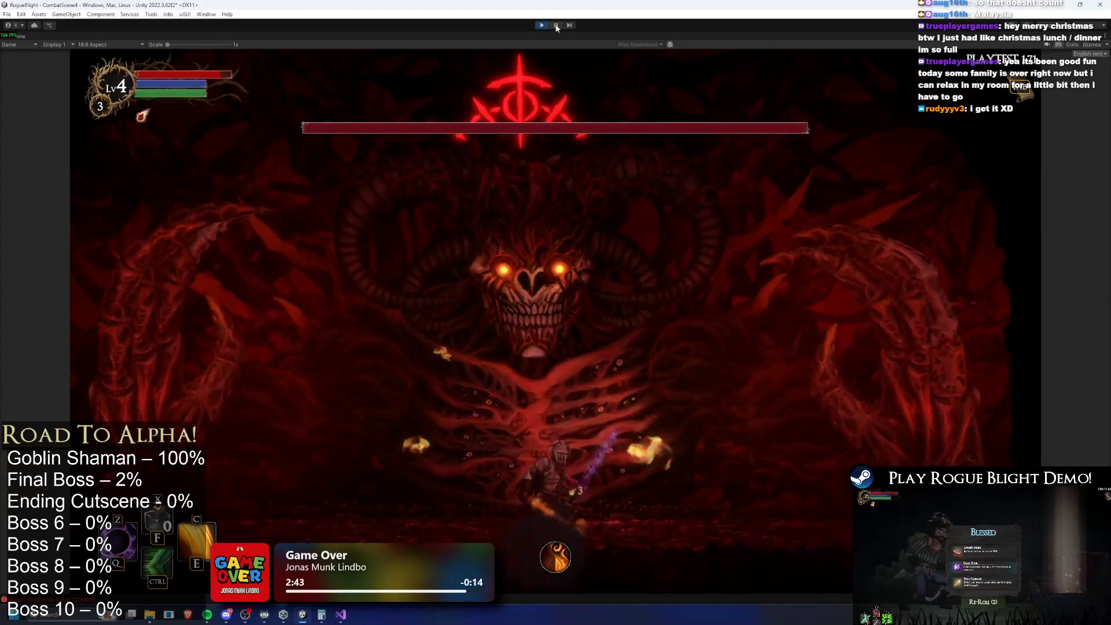
Run between the boss's lower left and right, slashing at it twice with the sword.
key(a)
key(a)
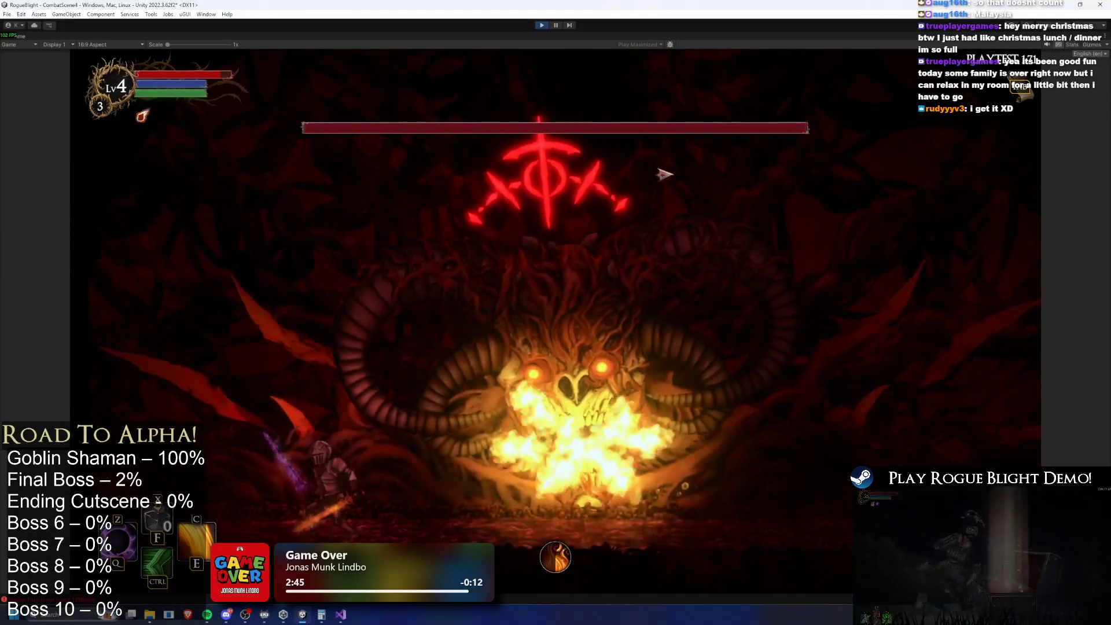
key(d)
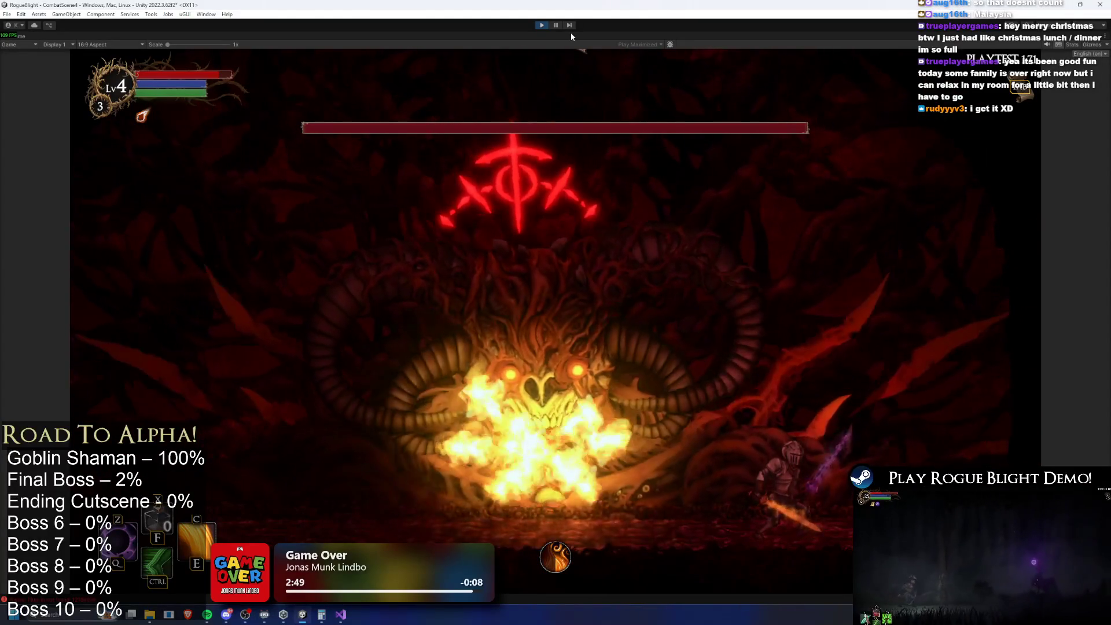
key(a)
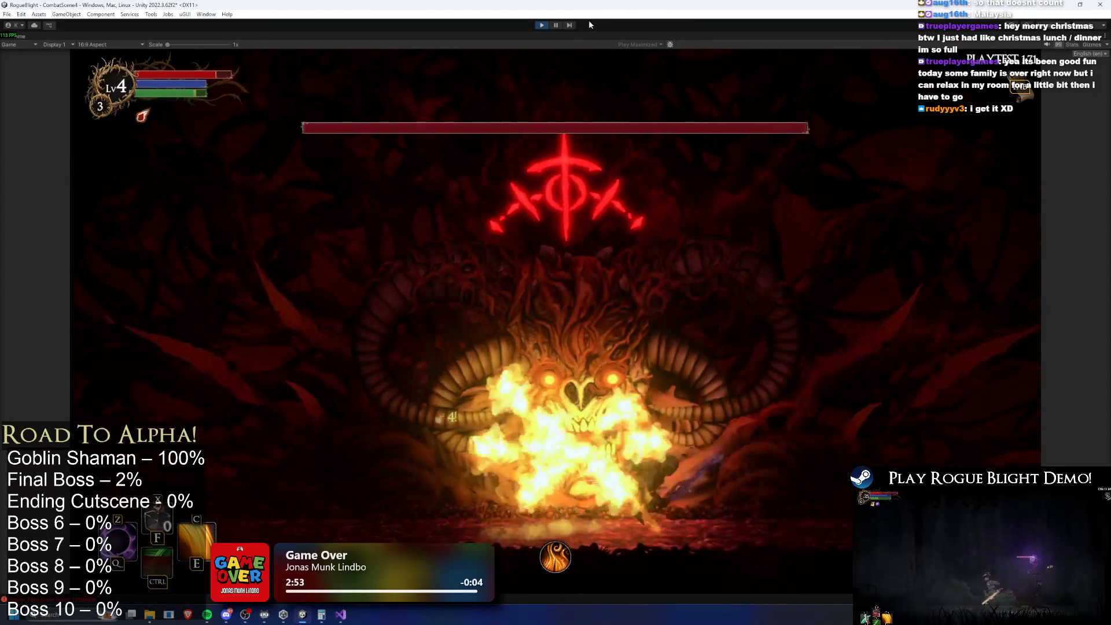
key(a)
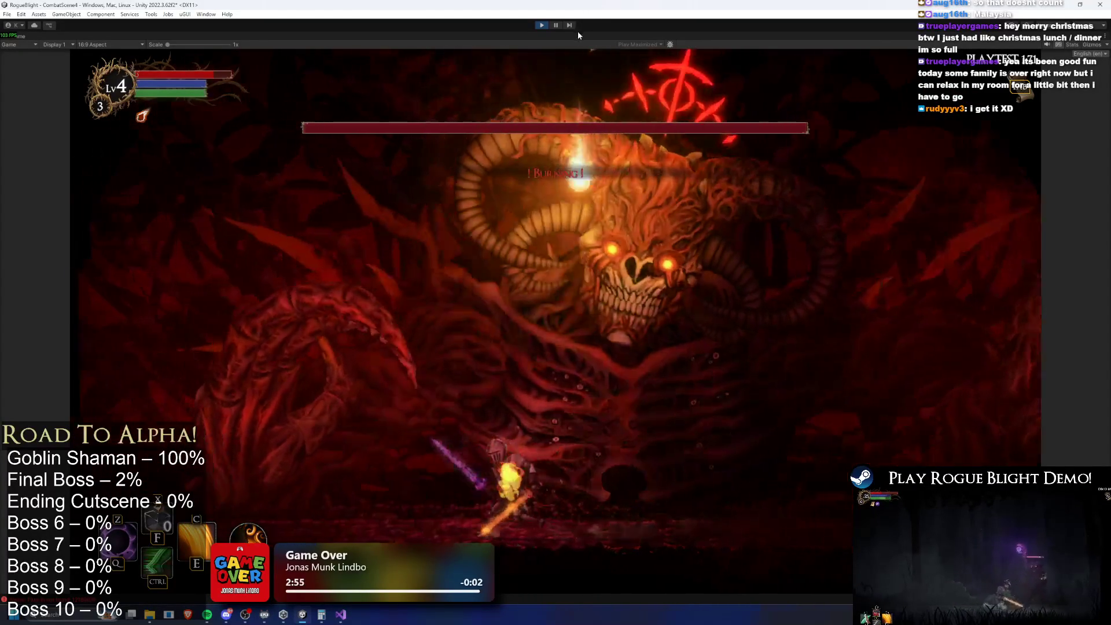
key(d)
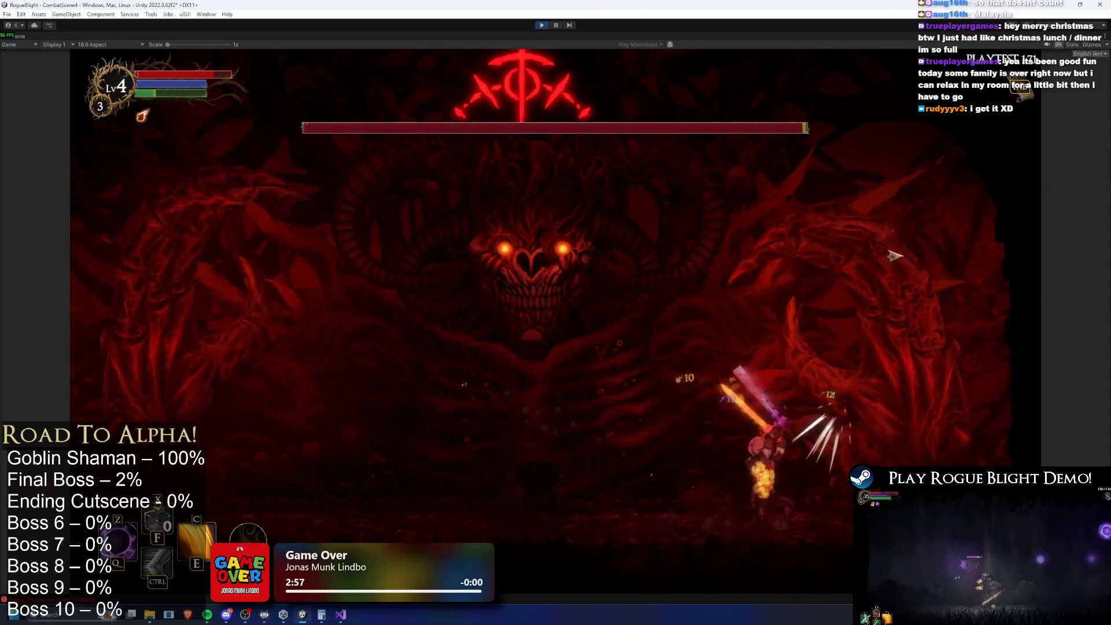
key(a)
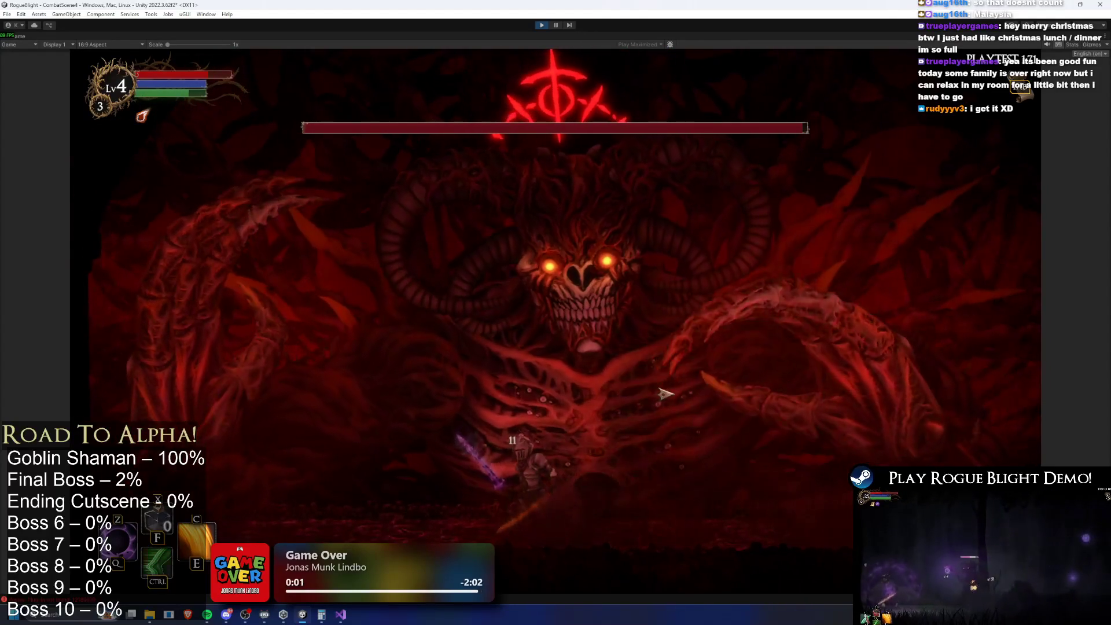
key(a)
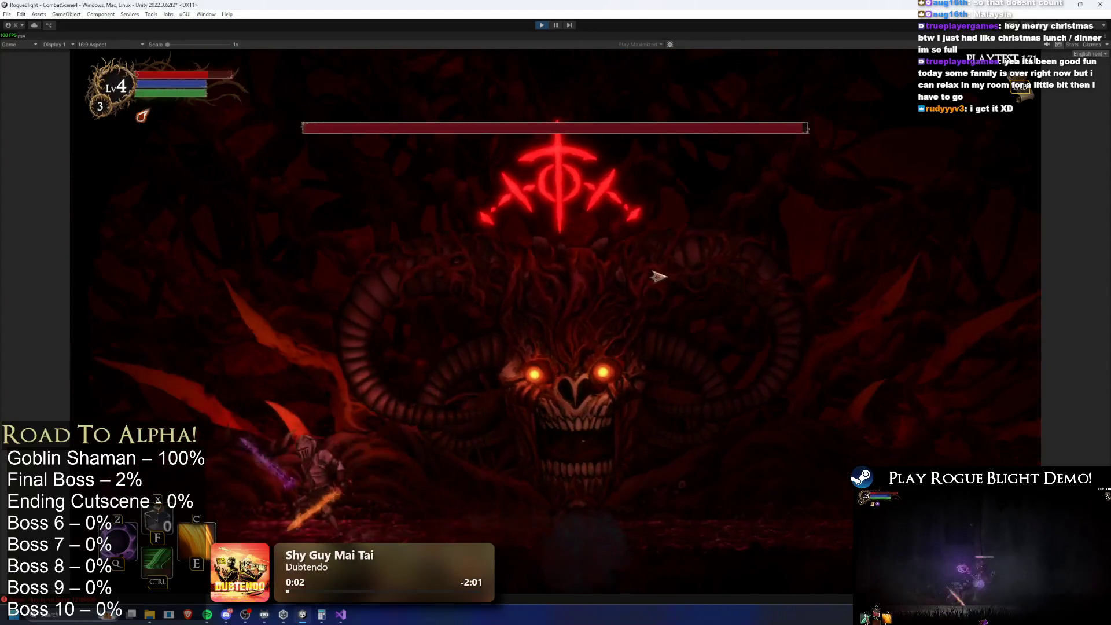
click(370, 396)
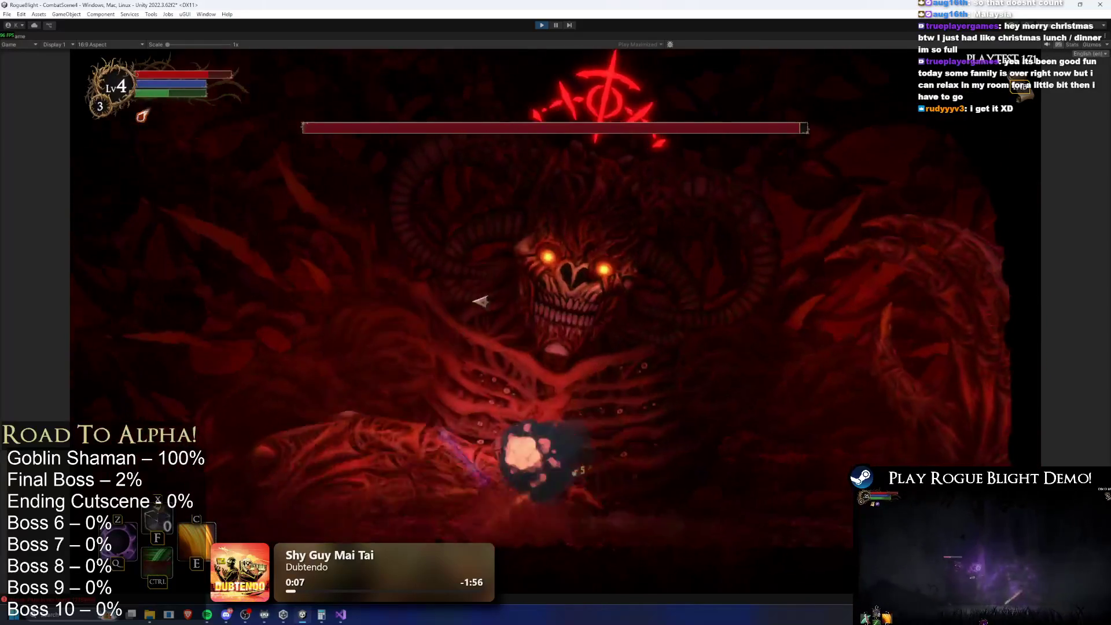
click(379, 364)
key(d)
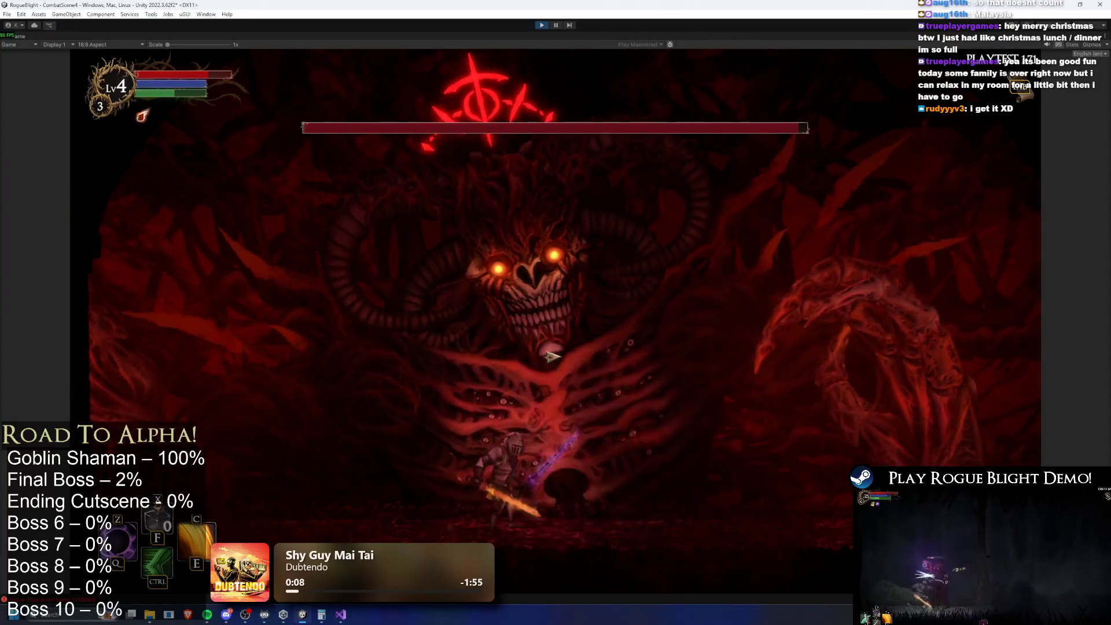
key(a)
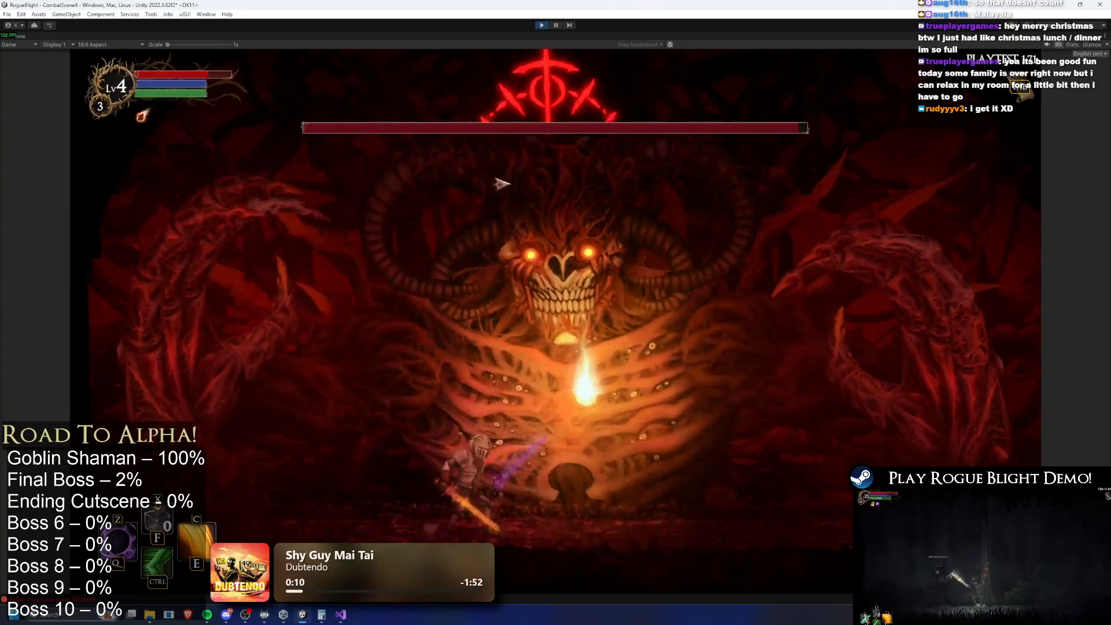